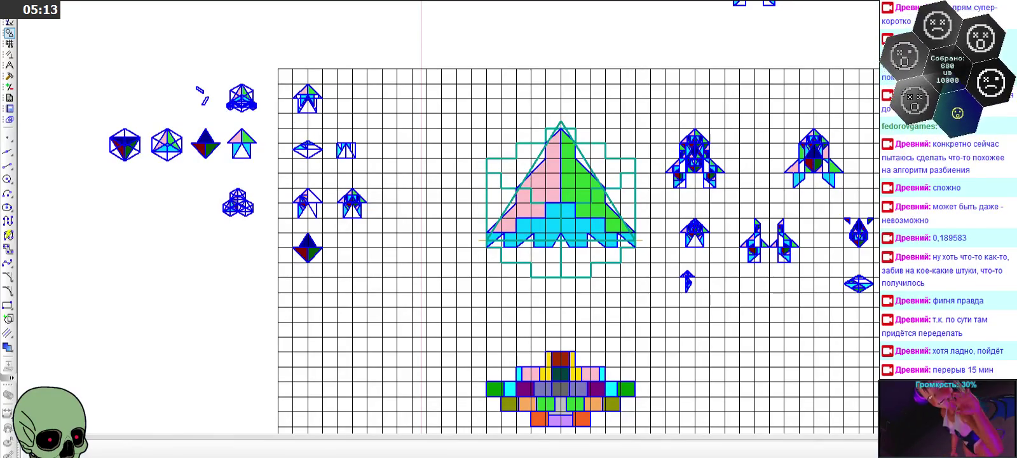
- Zoom in and out to inspect the cyan hull copy and its teal stepped outline
scroll(454, 109, down, 1)
scroll(531, 127, up, 1)
scroll(531, 127, down, 1)
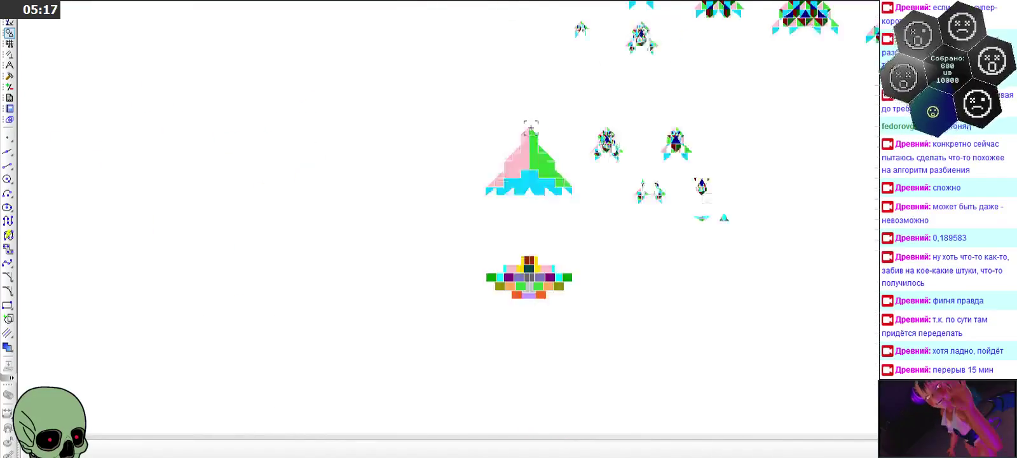
scroll(531, 127, up, 2)
scroll(530, 128, up, 1)
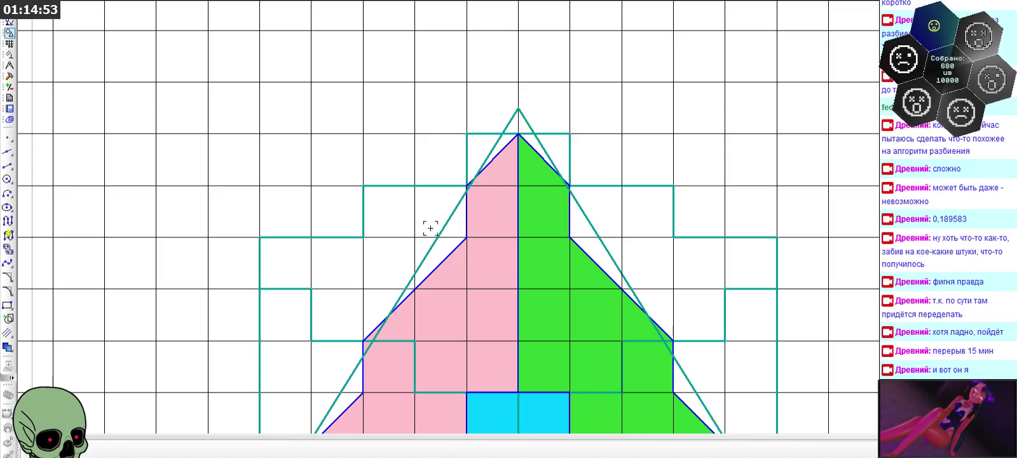
scroll(620, 135, down, 3)
scroll(409, 142, down, 2)
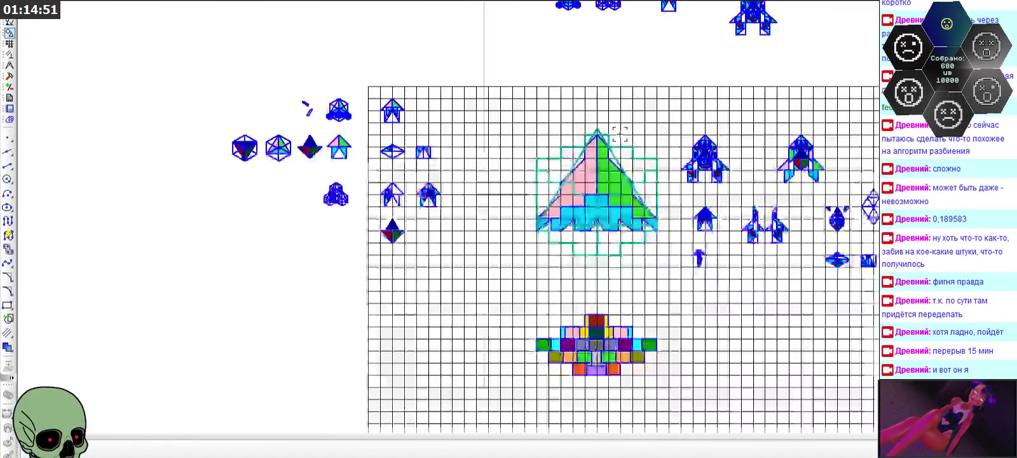
scroll(590, 194, up, 4)
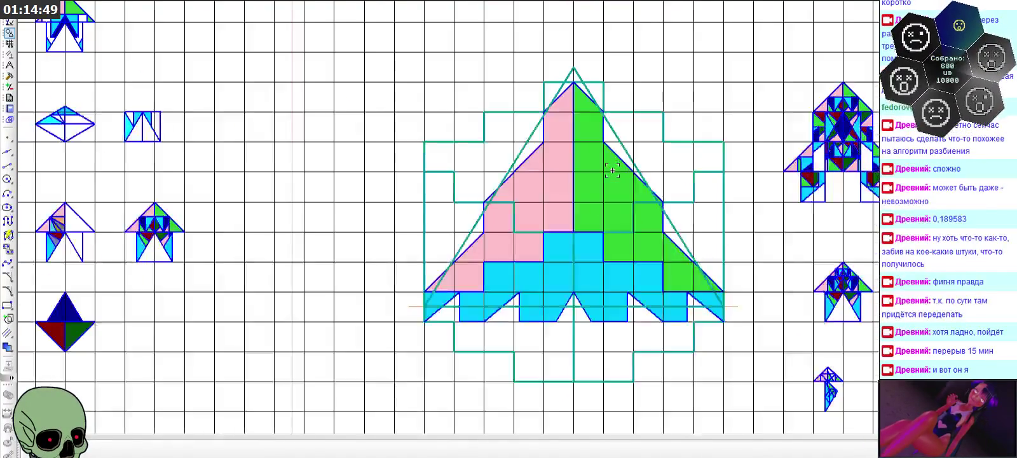
scroll(397, 170, down, 3)
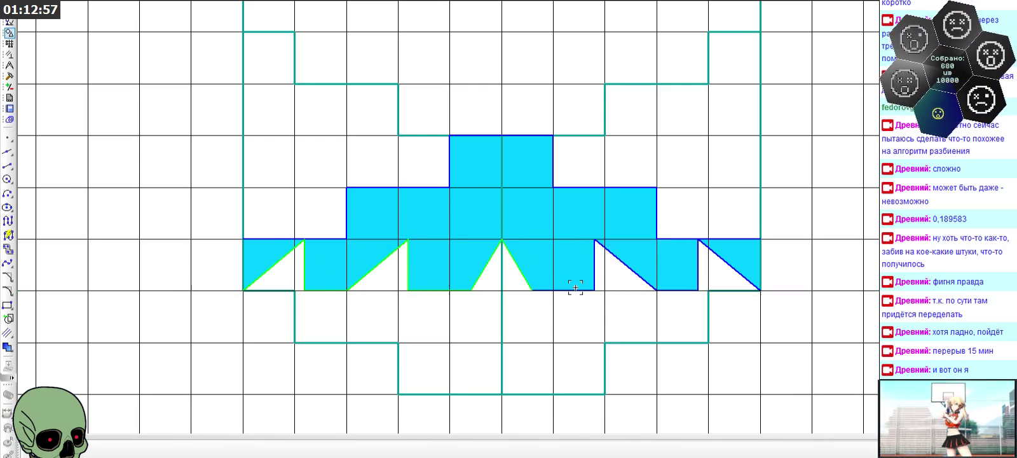
scroll(562, 291, up, 3)
- Select the bottom, vertical and diagonal notch edges of the cyan copy using clicks and a window box
click(534, 285)
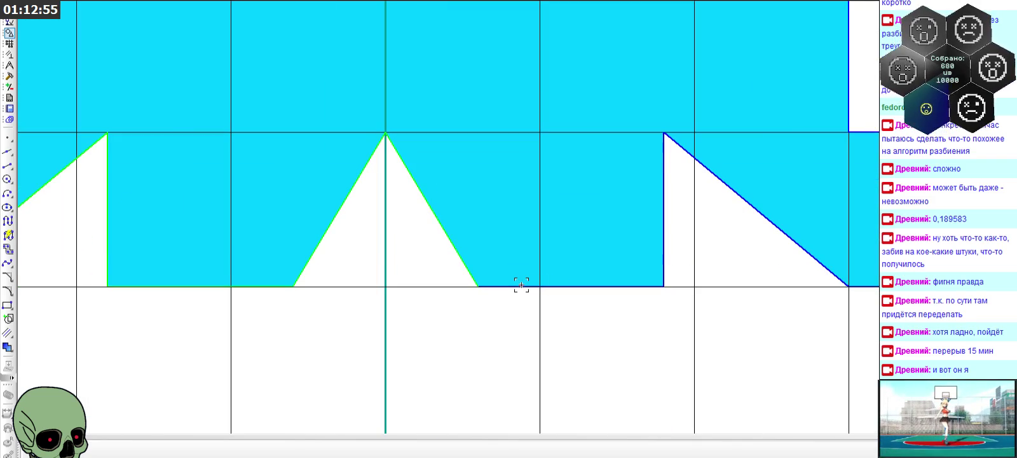
drag(451, 271, 655, 307)
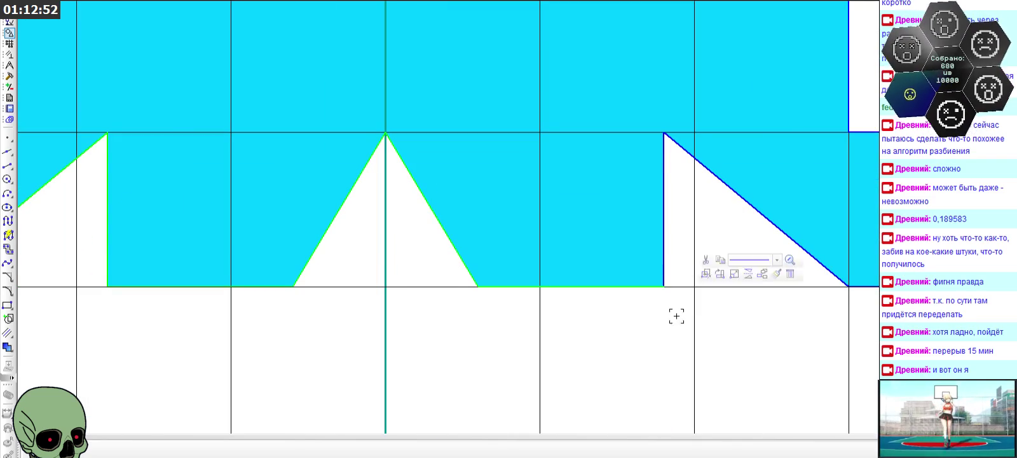
click(663, 242)
click(788, 235)
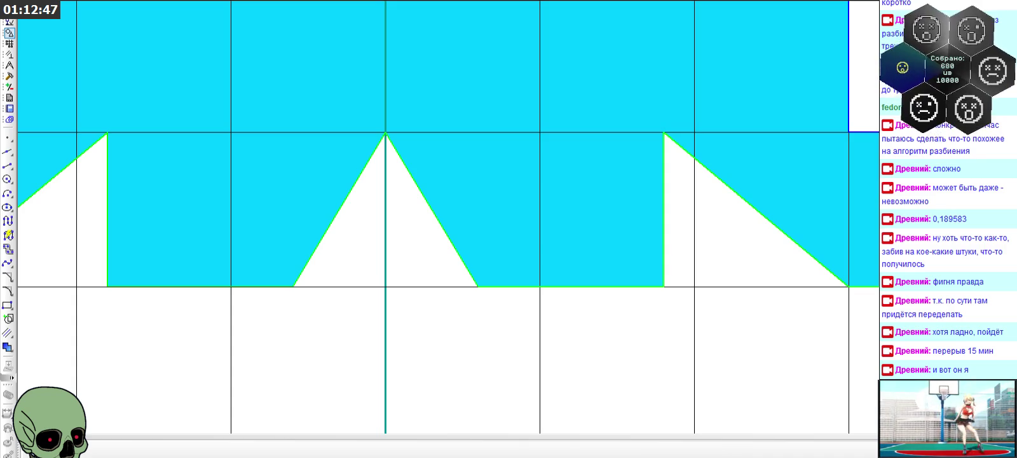
scroll(556, 231, down, 4)
scroll(660, 243, up, 3)
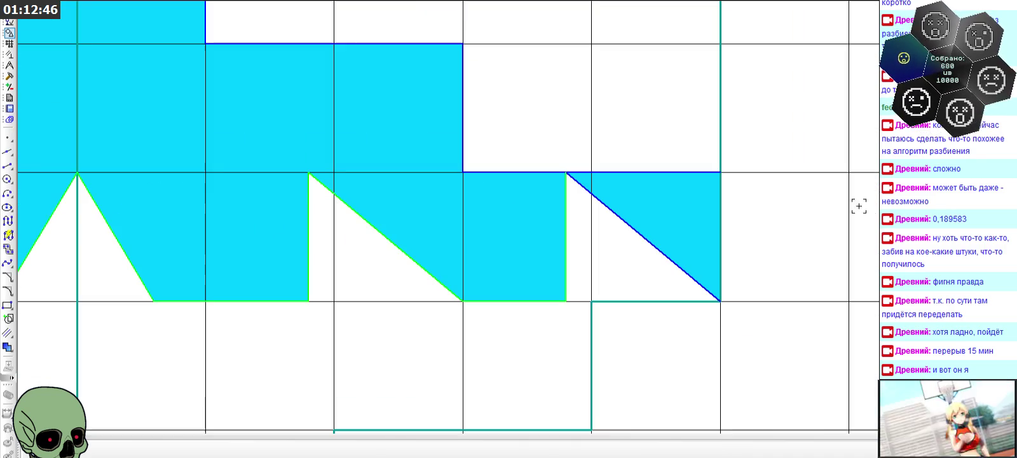
click(657, 250)
scroll(783, 258, down, 3)
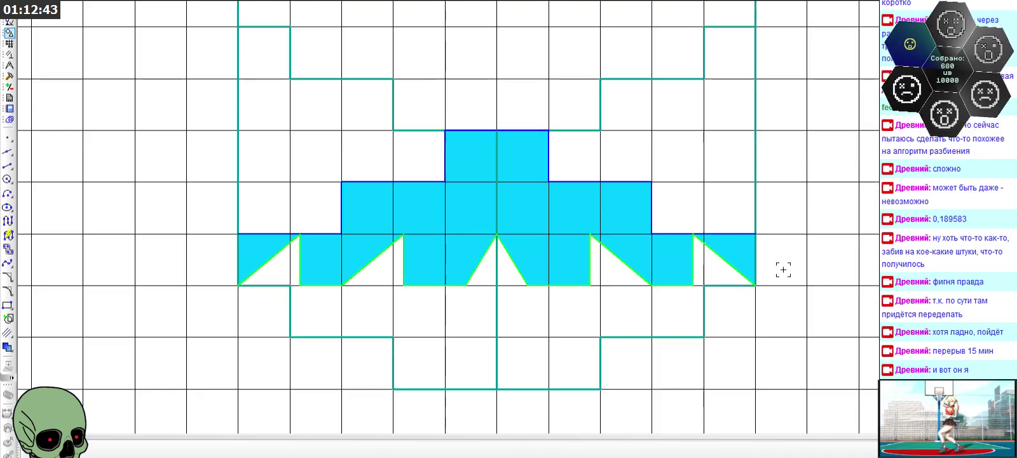
scroll(785, 269, down, 1)
scroll(556, 276, down, 2)
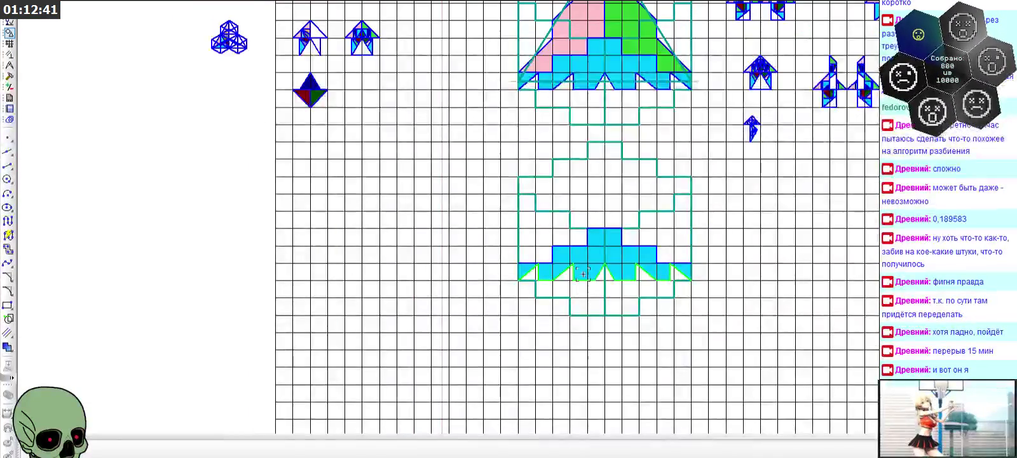
scroll(556, 275, up, 2)
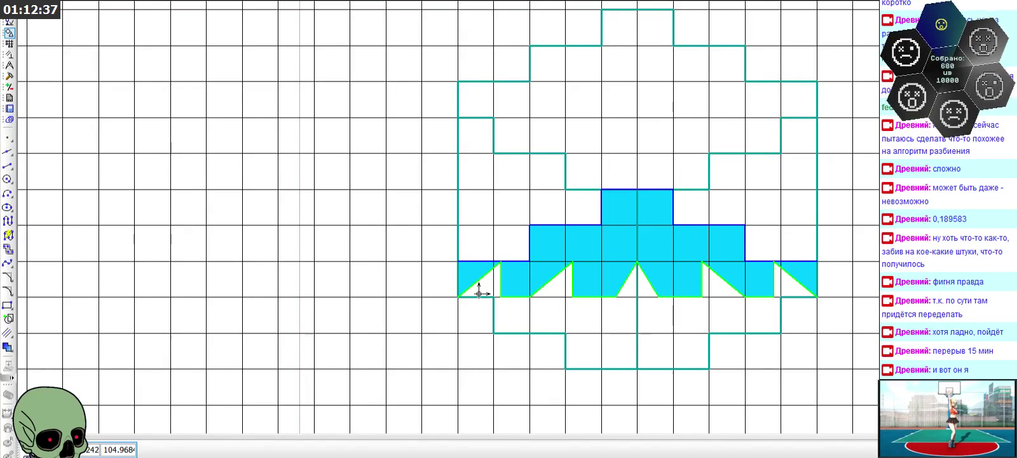
scroll(460, 298, down, 4)
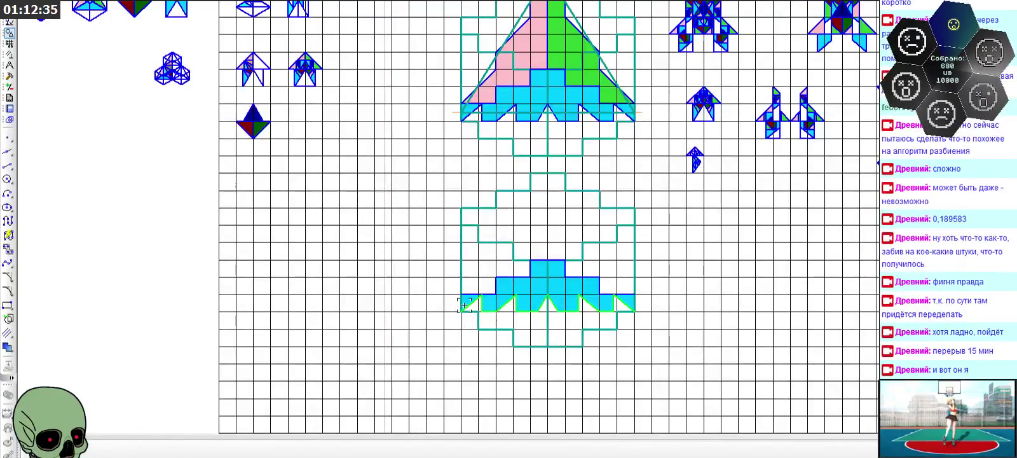
- Copy the selected notch edges and paste the zigzag higher, at the top of the teal outline
scroll(473, 218, up, 2)
key(ctrl+c)
key(ctrl+v)
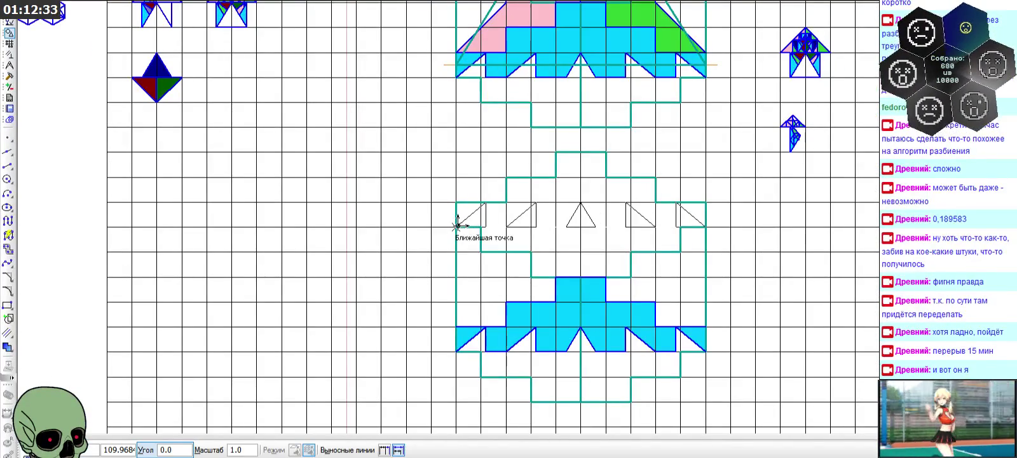
click(457, 225)
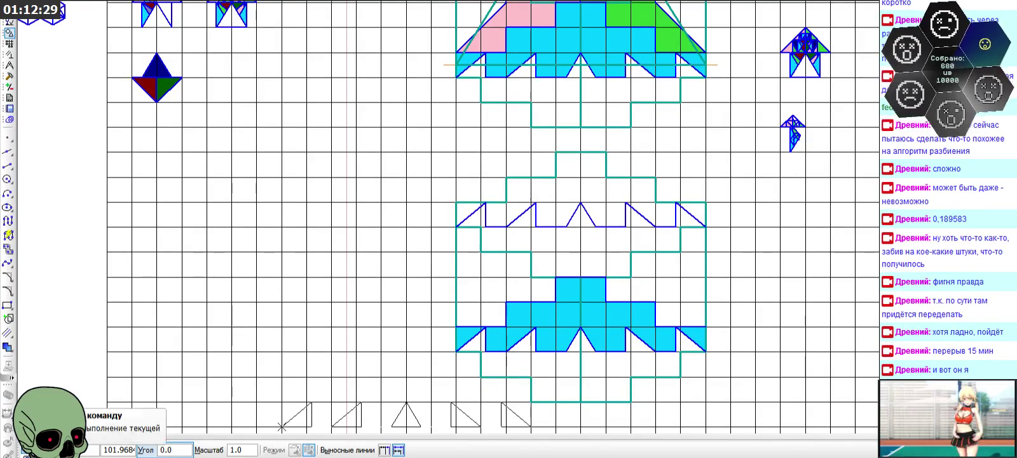
key(Escape)
- Delete a vertical and a horizontal segment of the lower cyan hull copy
scroll(520, 344, up, 2)
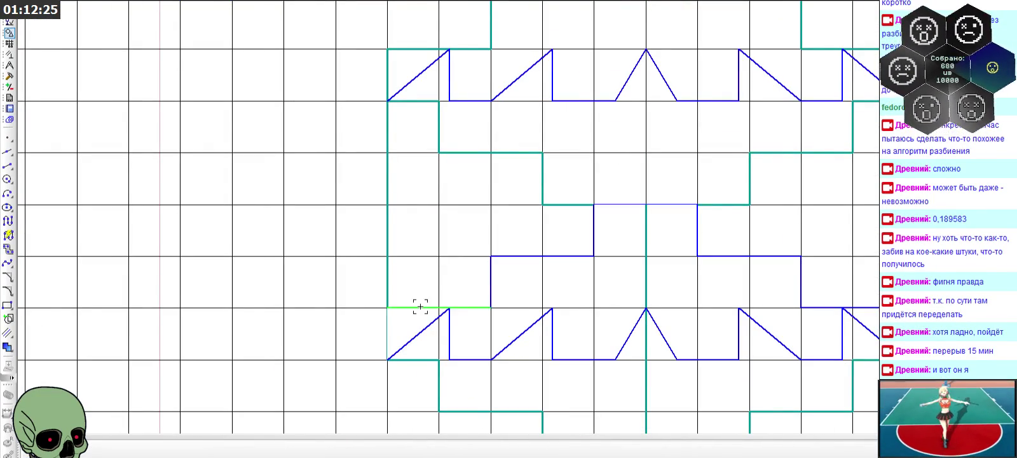
scroll(446, 305, down, 1)
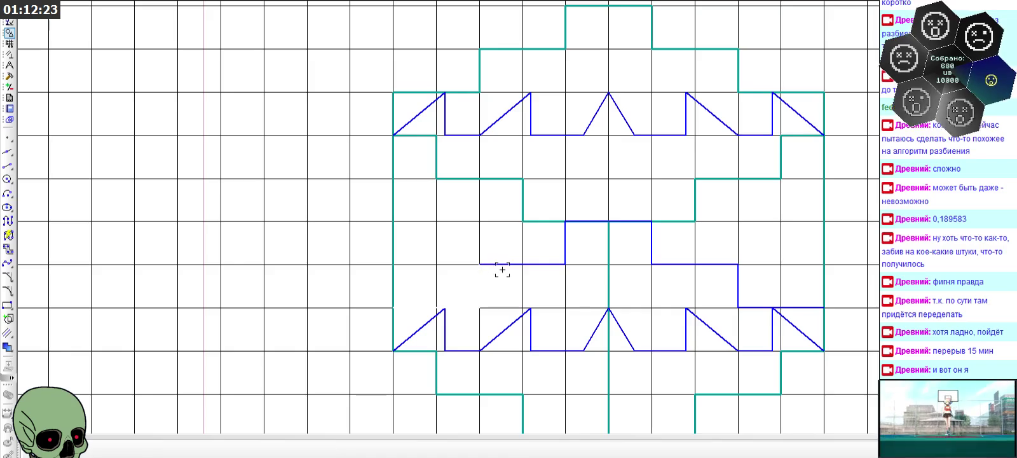
scroll(513, 264, up, 1)
click(572, 244)
key(Delete)
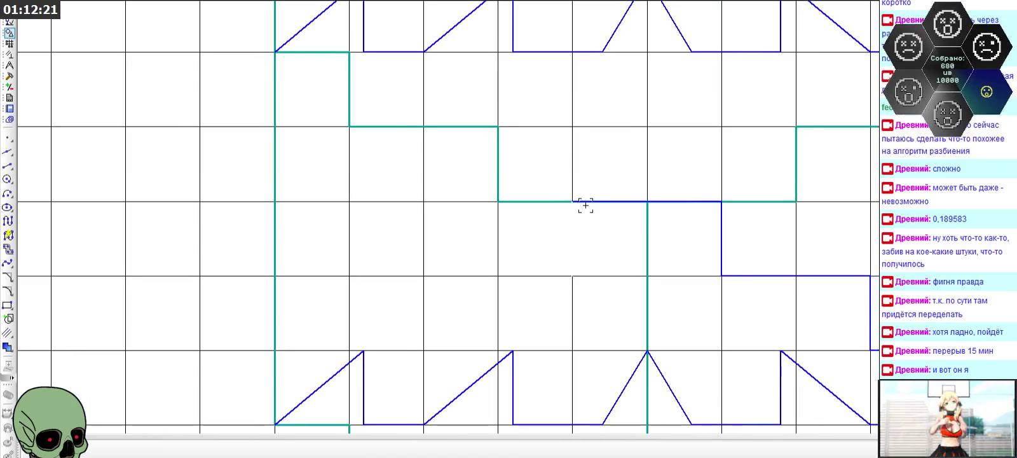
click(749, 276)
key(Delete)
scroll(449, 254, down, 1)
scroll(602, 282, up, 1)
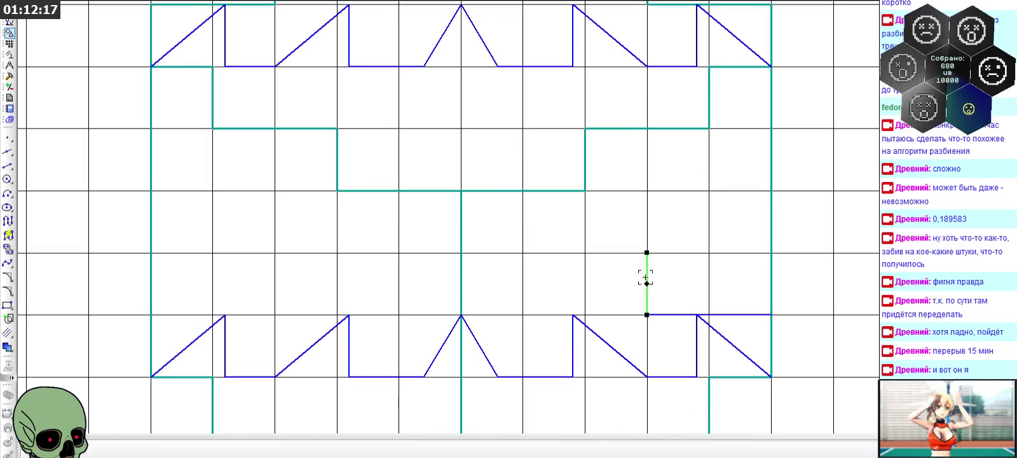
- Delete the bottom-right cell's vertical, top and diagonal lines plus the adjacent bottom edges
click(697, 325)
key(Delete)
click(682, 314)
key(Delete)
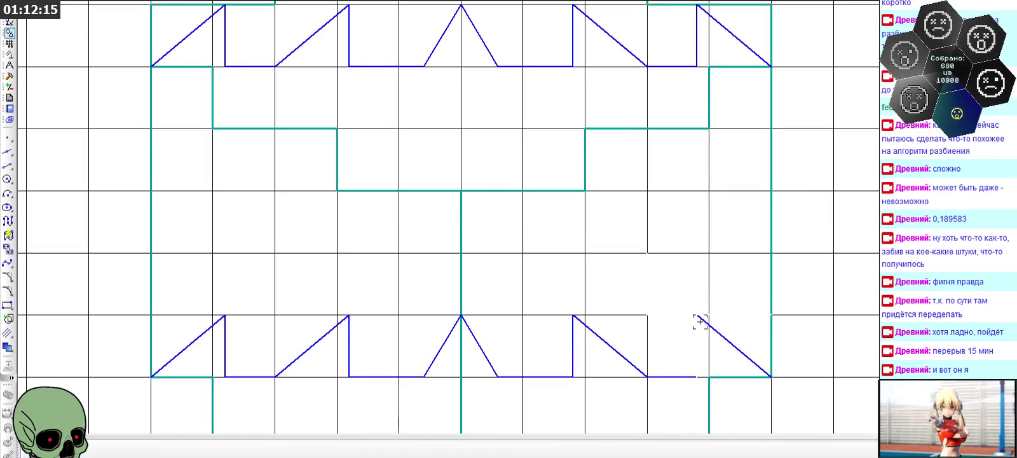
click(701, 319)
key(Delete)
click(661, 376)
key(Delete)
click(622, 354)
key(Delete)
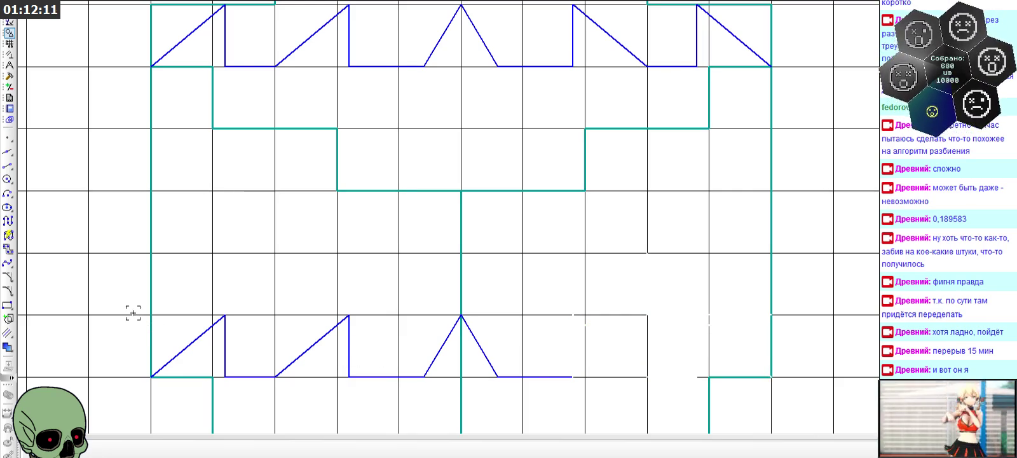
- Window-select and delete the remaining lower row of notch lines
drag(133, 312, 591, 389)
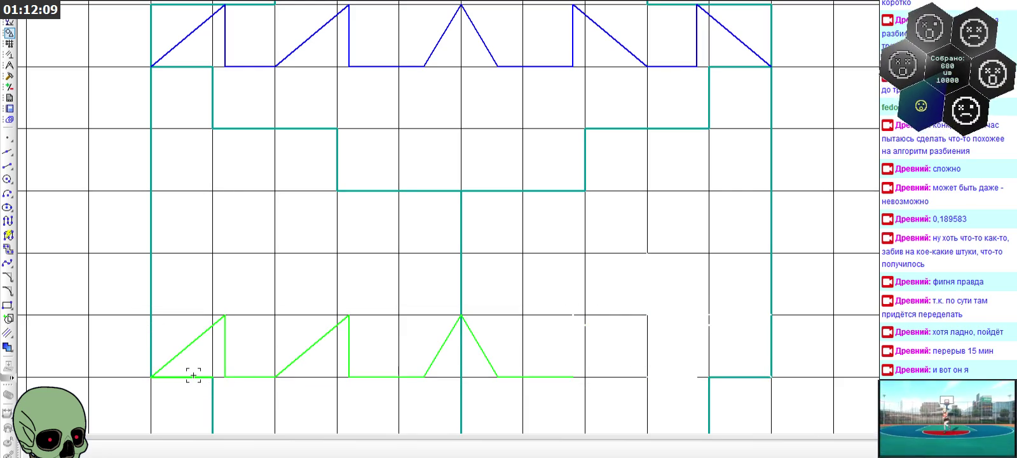
key(Delete)
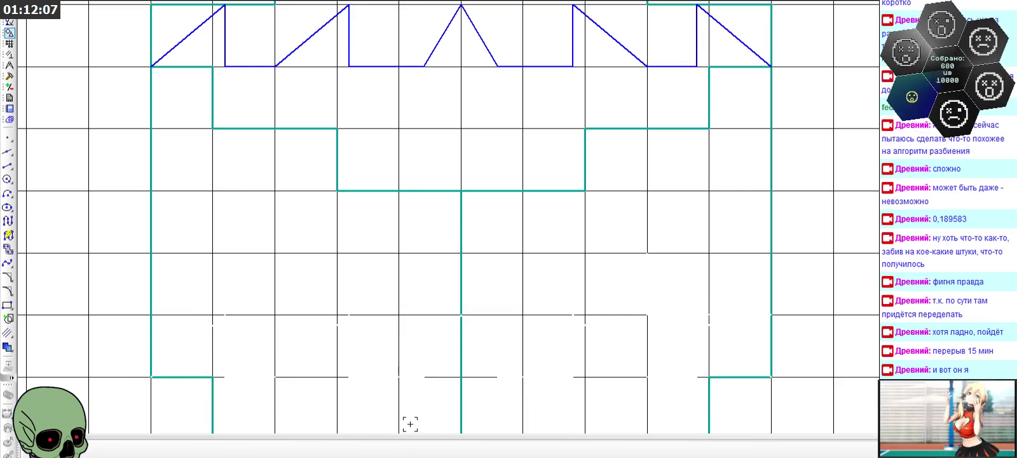
scroll(443, 335, down, 2)
scroll(452, 350, down, 1)
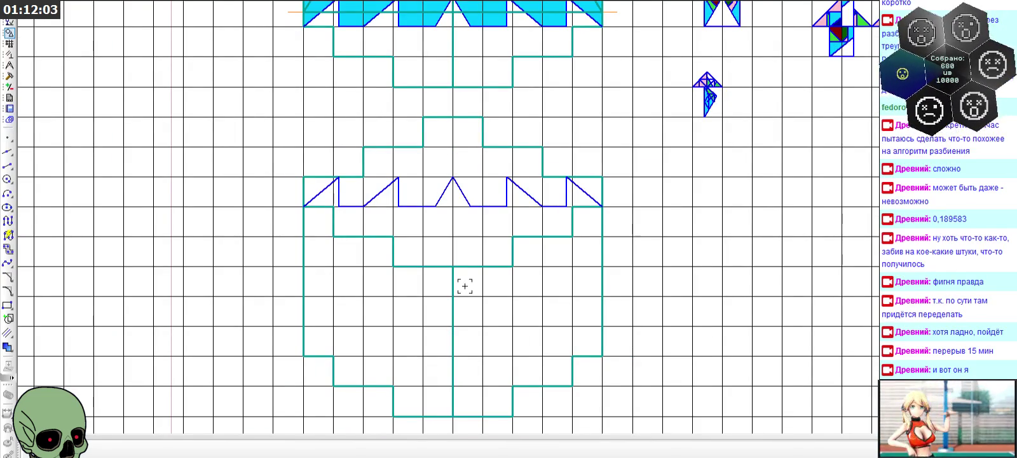
- Draw an Утолщенная (thick) horizontal segment between the zigzag's left and right end points
scroll(464, 286, down, 2)
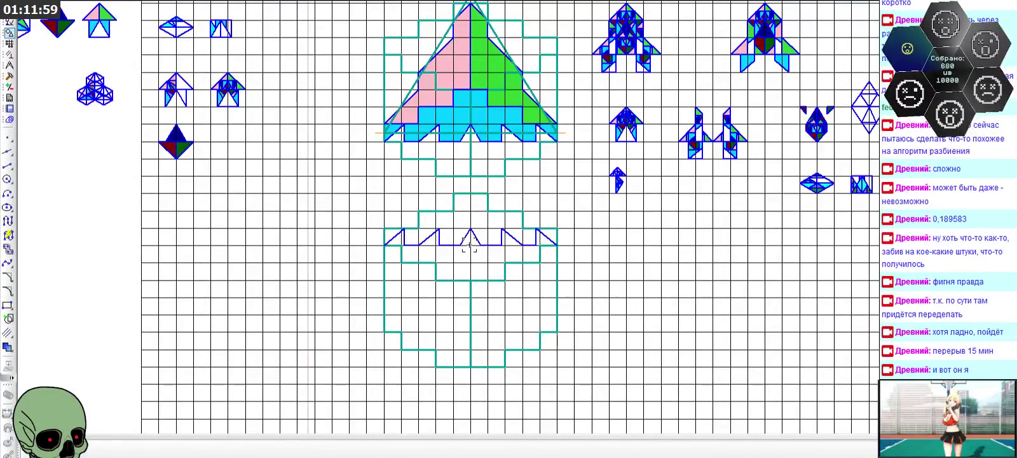
click(7, 165)
scroll(375, 281, up, 1)
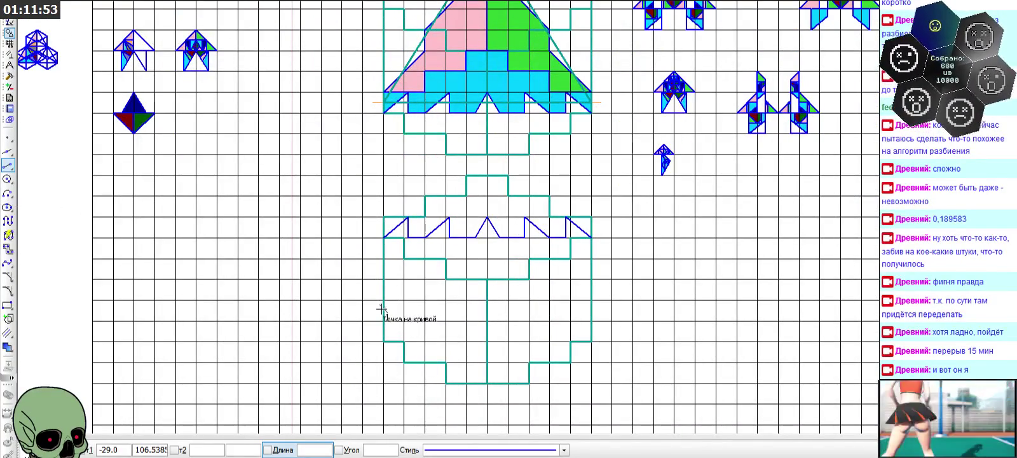
click(382, 225)
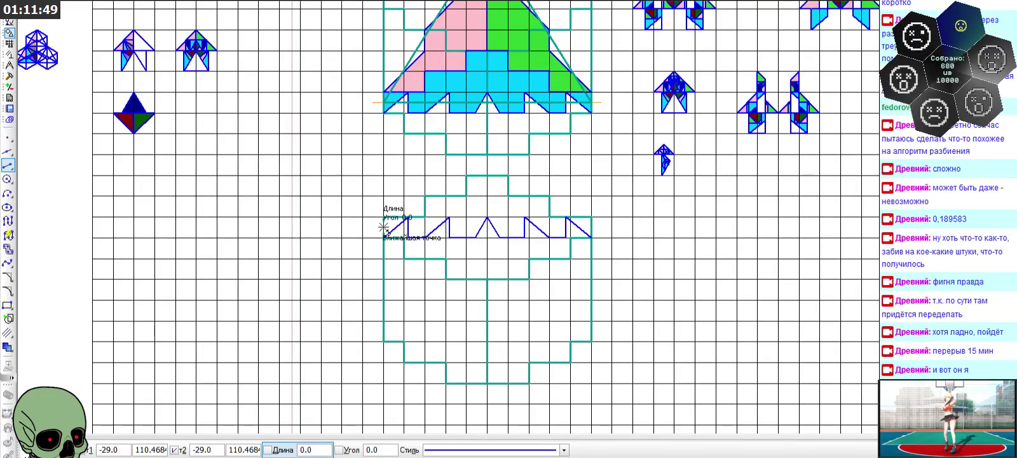
click(492, 450)
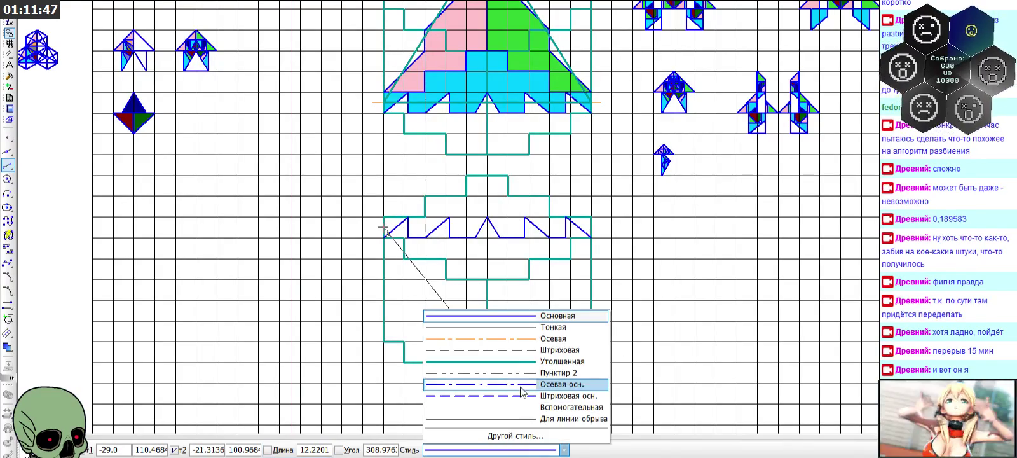
click(518, 362)
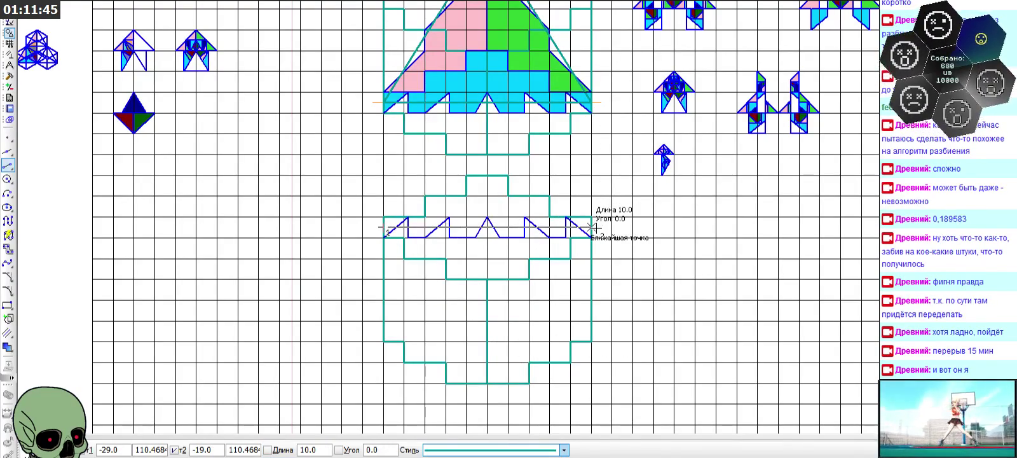
click(592, 227)
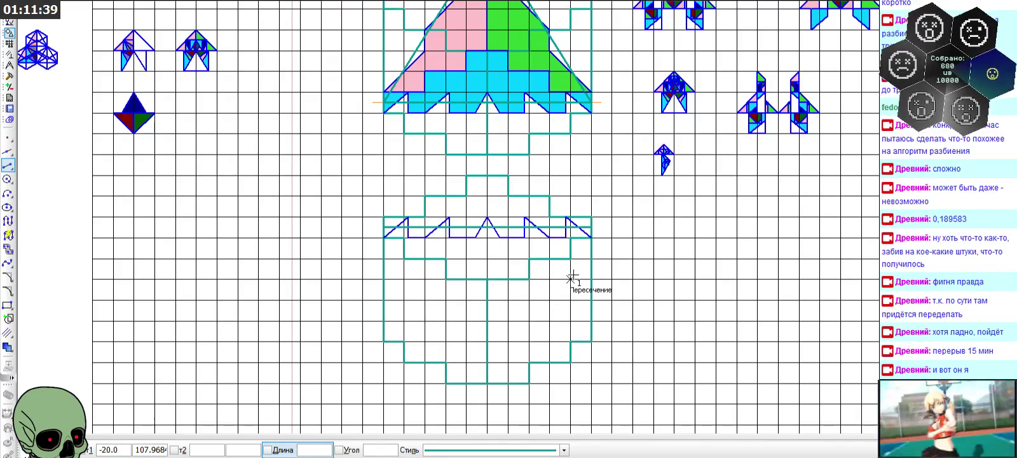
scroll(427, 244, down, 1)
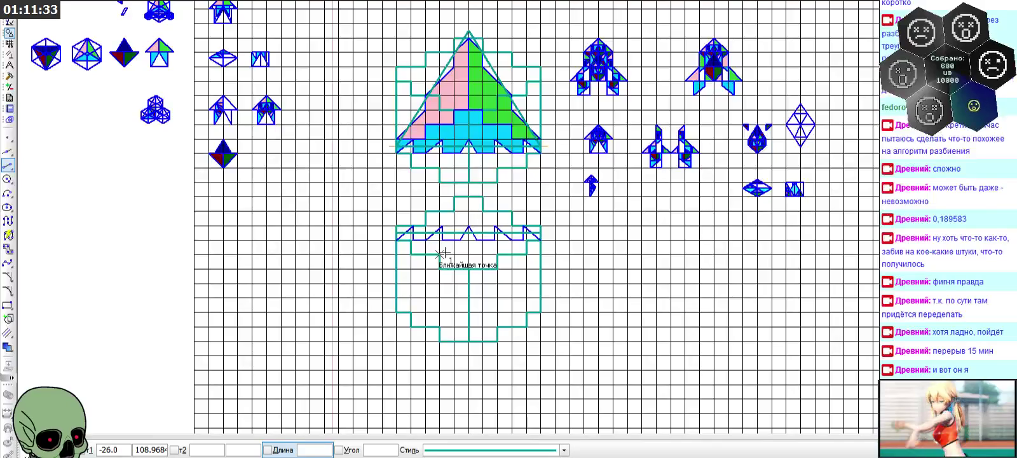
scroll(443, 252, up, 2)
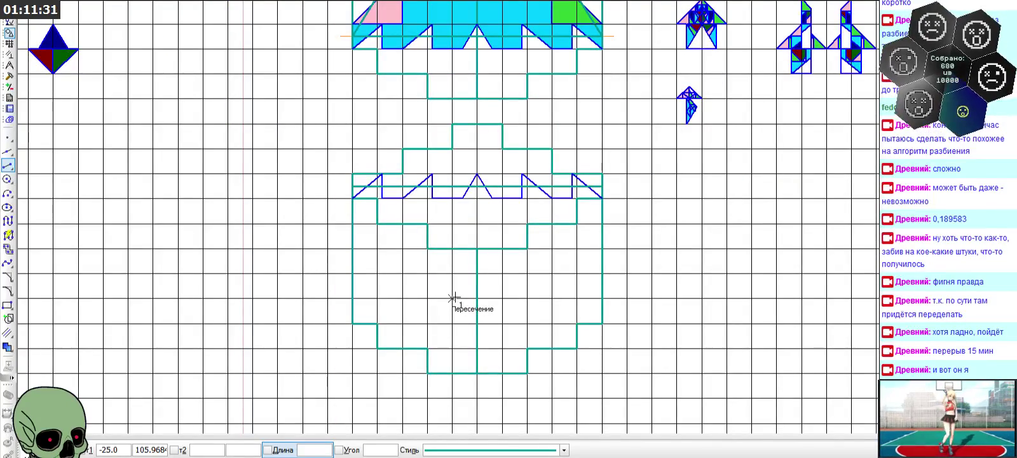
scroll(454, 296, down, 2)
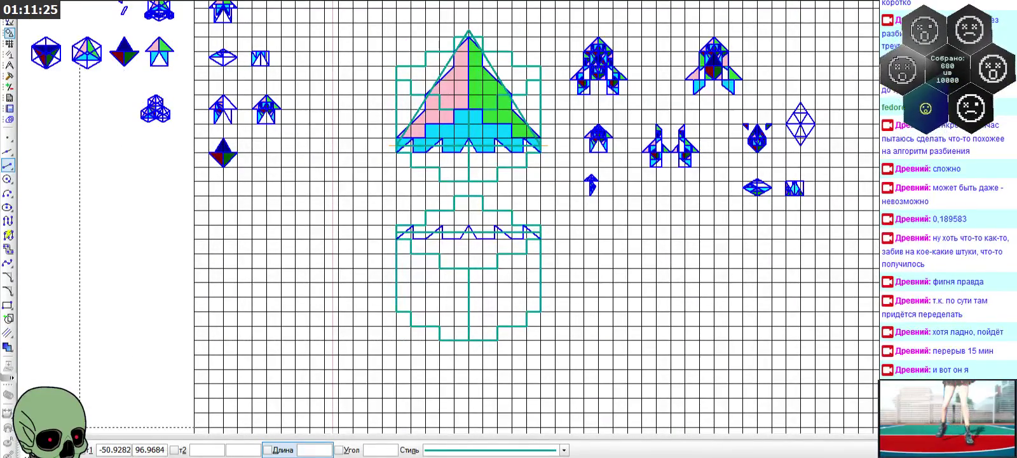
scroll(405, 39, up, 2)
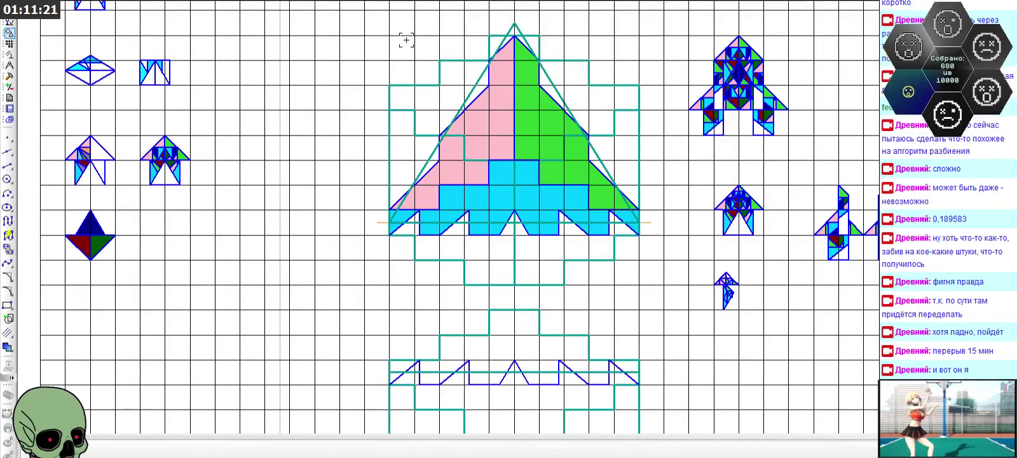
- Draw a short segment below the lower outline
scroll(406, 39, down, 2)
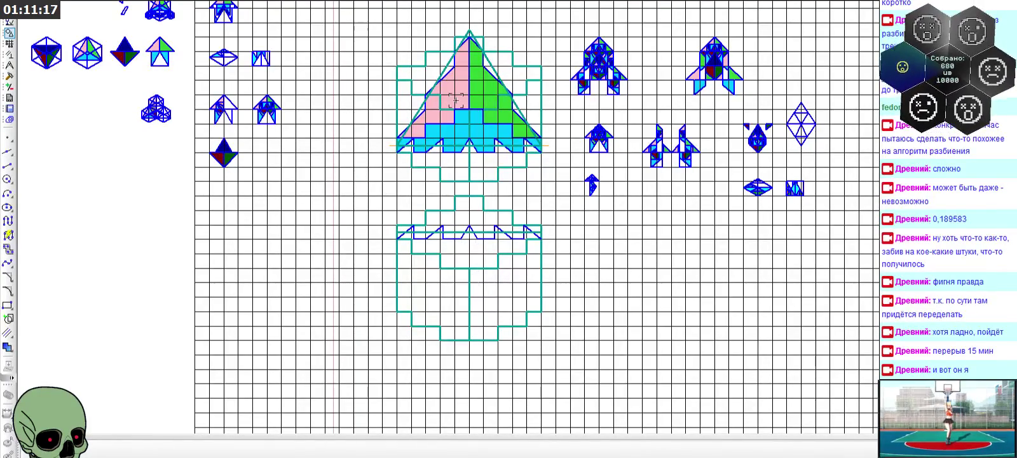
scroll(402, 50, up, 3)
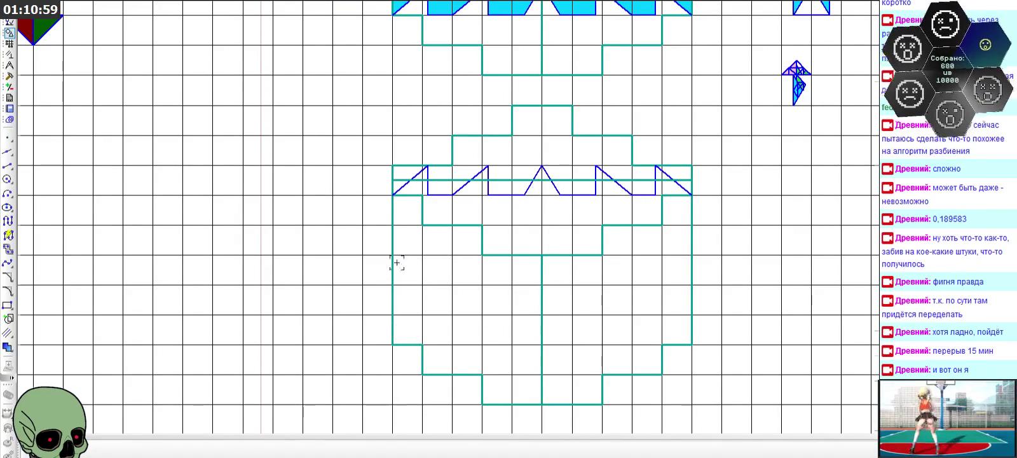
scroll(396, 263, down, 2)
click(7, 165)
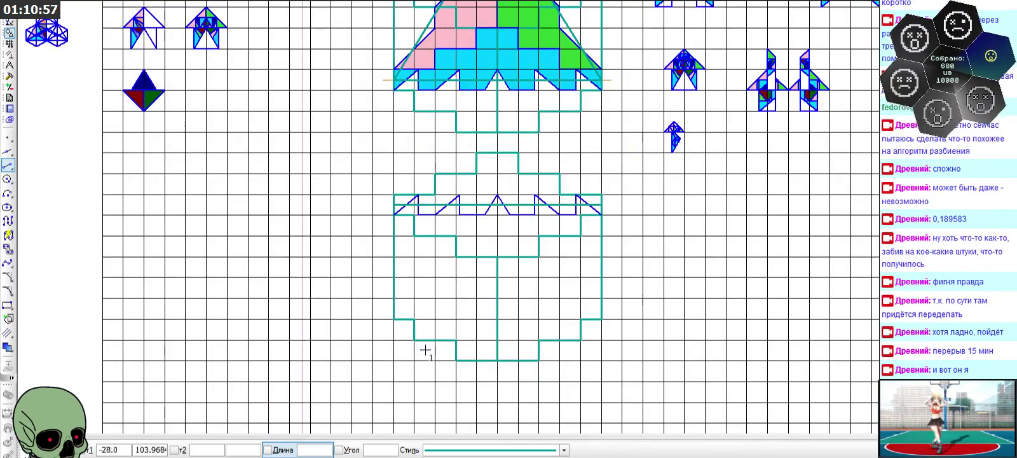
scroll(425, 416, up, 2)
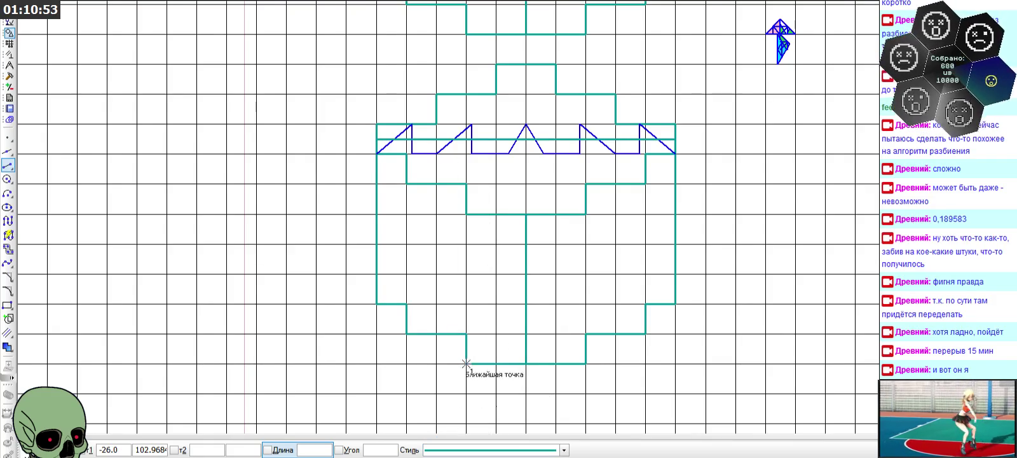
scroll(470, 372, down, 2)
scroll(483, 356, up, 4)
click(459, 344)
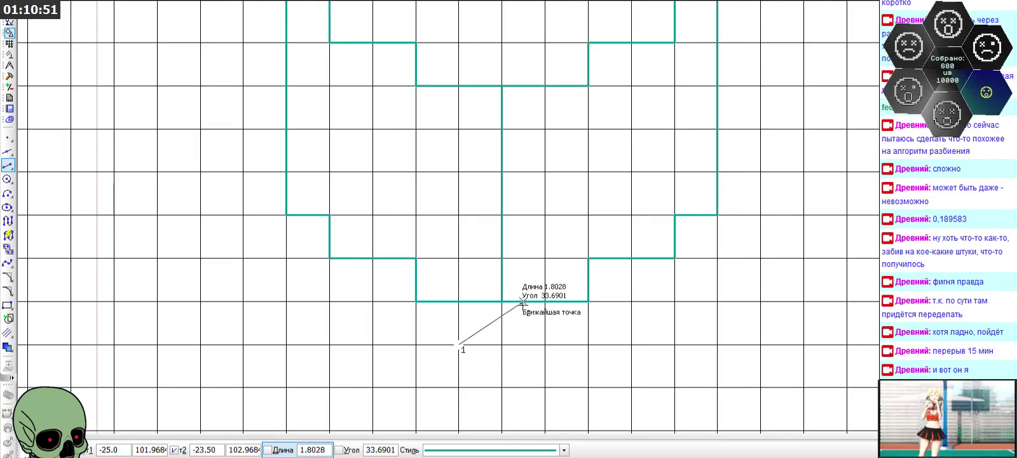
click(544, 302)
- Draw two diagonals from the bottom vertex up to the outline's top-left and top-right corners
click(504, 321)
scroll(502, 321, down, 2)
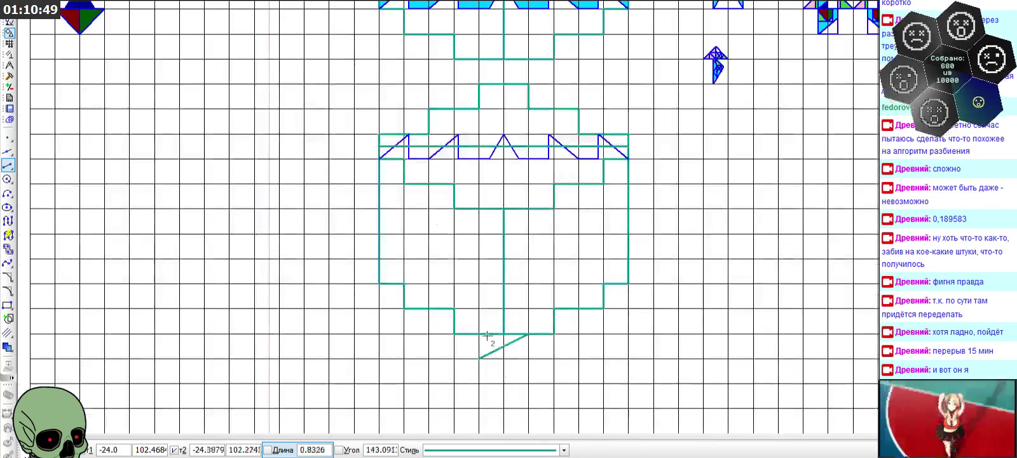
click(380, 147)
click(504, 345)
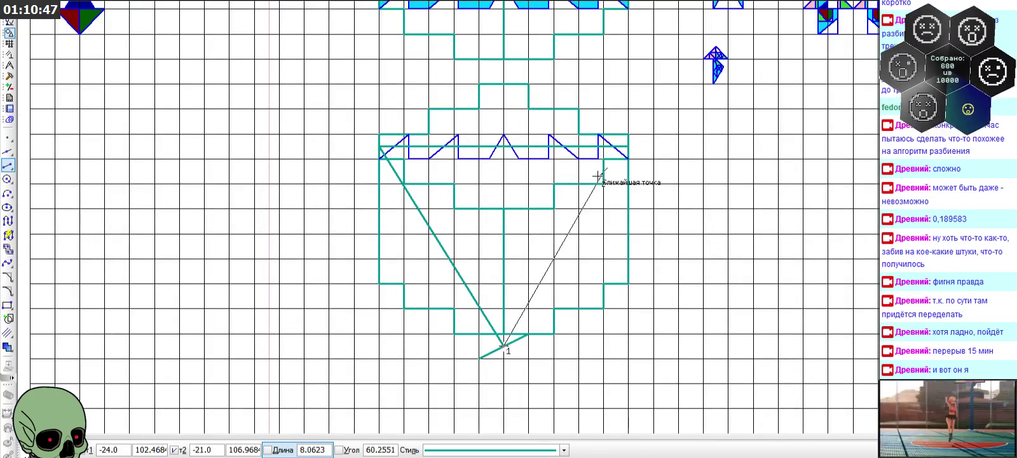
click(625, 153)
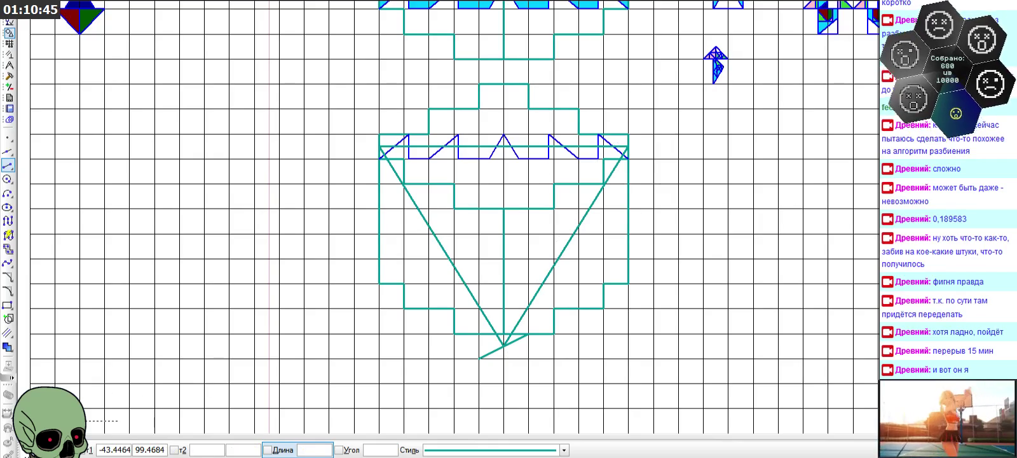
key(Escape)
scroll(489, 353, down, 3)
scroll(471, 416, up, 5)
scroll(492, 364, up, 3)
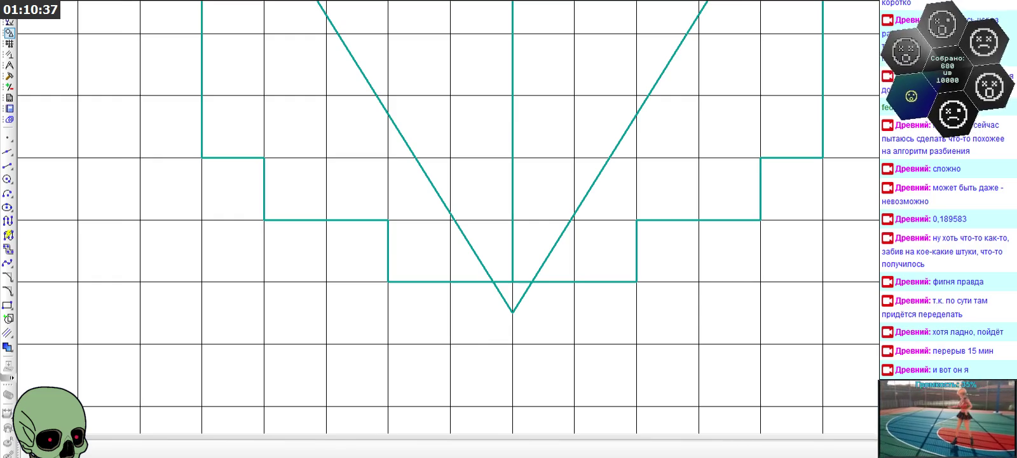
scroll(455, 210, down, 2)
scroll(493, 230, down, 1)
scroll(495, 229, down, 1)
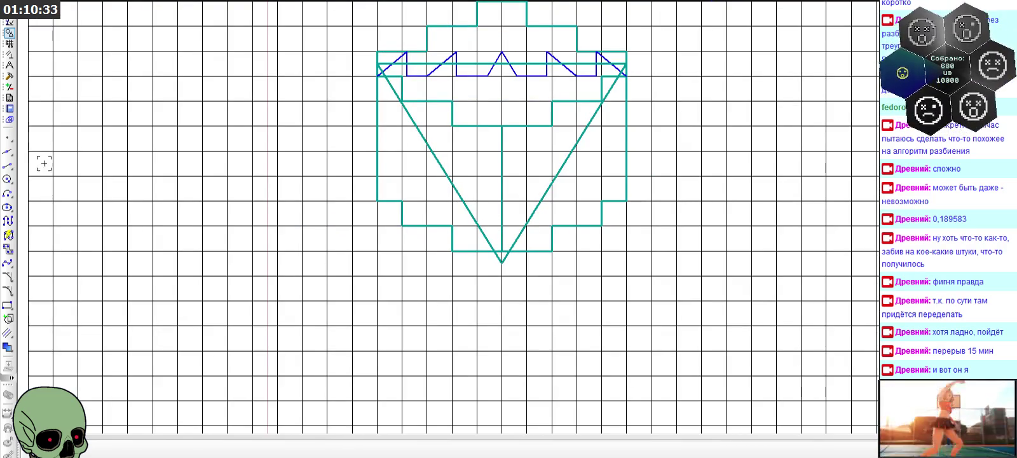
click(8, 166)
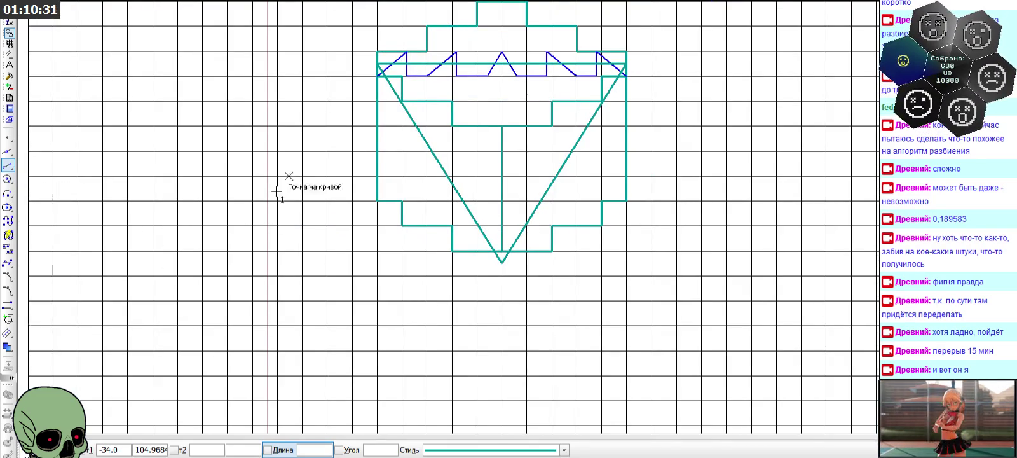
- Switch to the Основная style and trace the V's left side in grid-following stair steps down to the tip
click(455, 450)
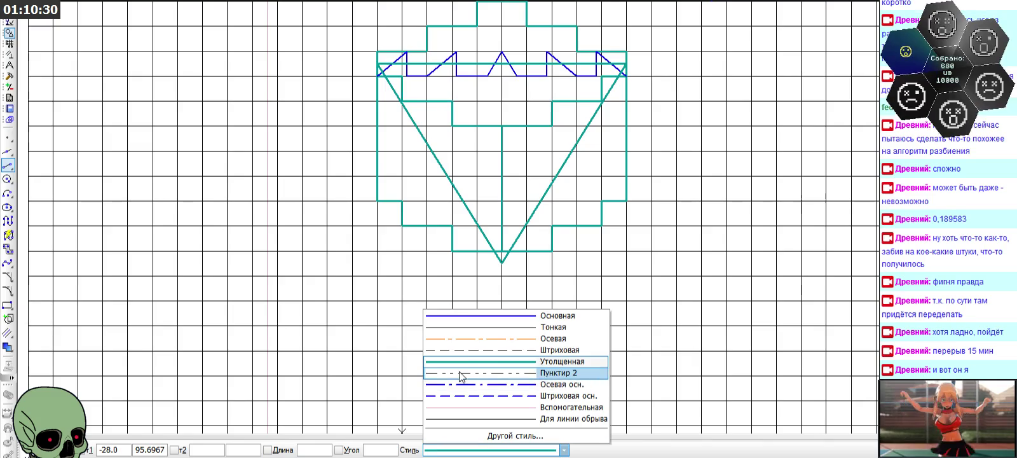
click(460, 315)
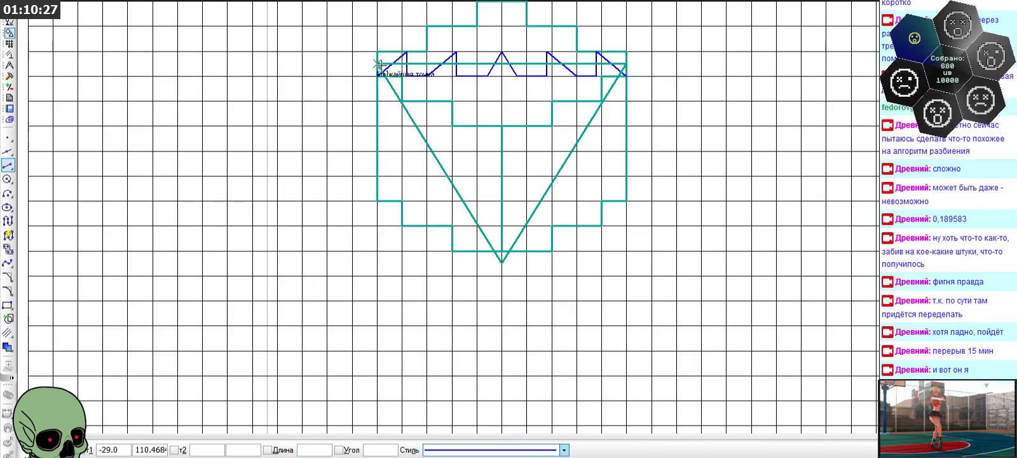
scroll(381, 67, up, 2)
click(377, 81)
click(412, 116)
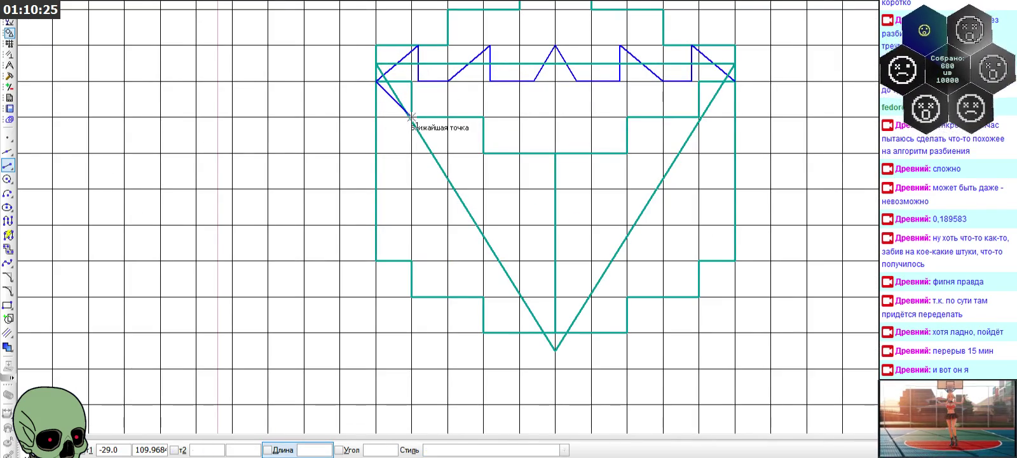
click(411, 151)
click(484, 224)
click(483, 261)
click(483, 261)
click(555, 332)
- Trace the V's right side with stair-stepped lines from the tip up to the top-right corner
scroll(463, 325, down, 3)
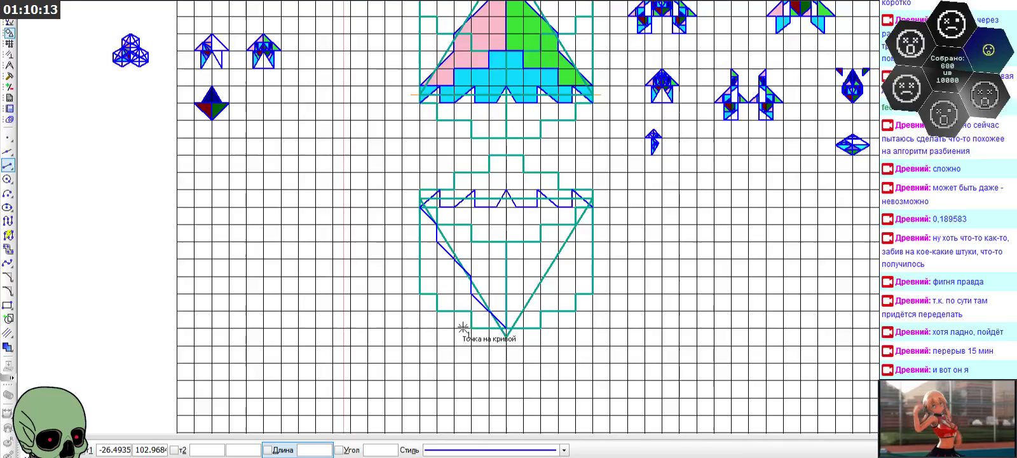
scroll(489, 330, up, 3)
click(525, 323)
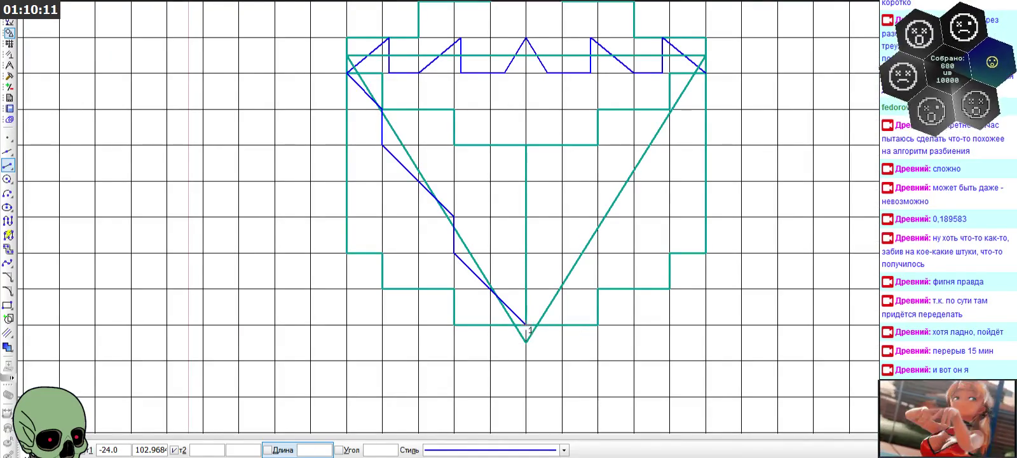
click(598, 253)
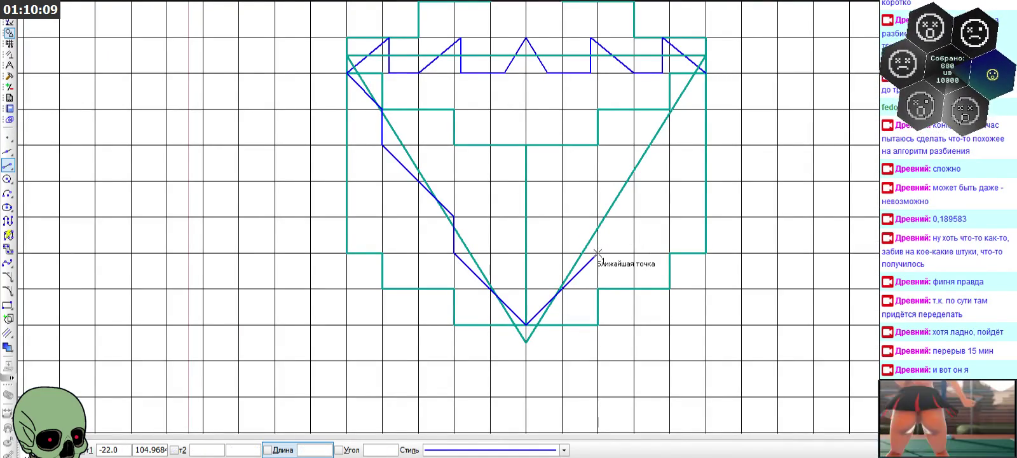
click(597, 216)
click(669, 146)
click(668, 145)
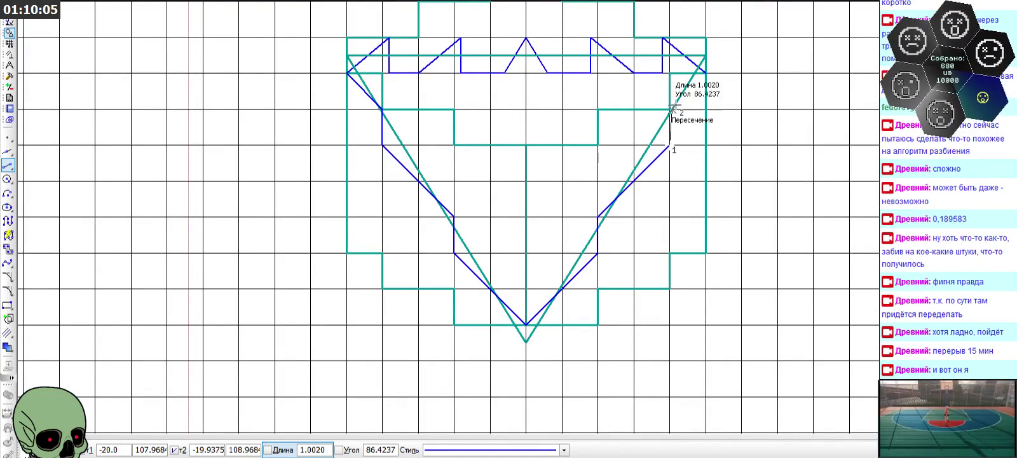
click(669, 110)
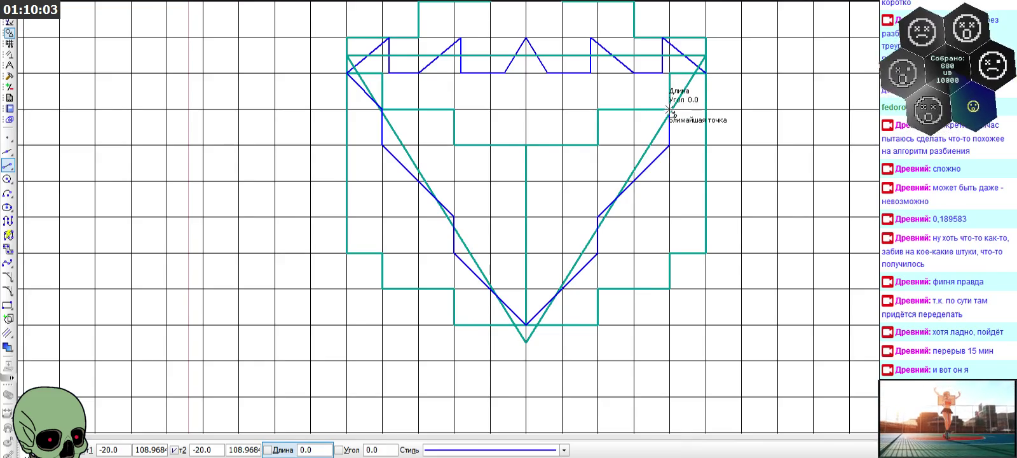
click(705, 73)
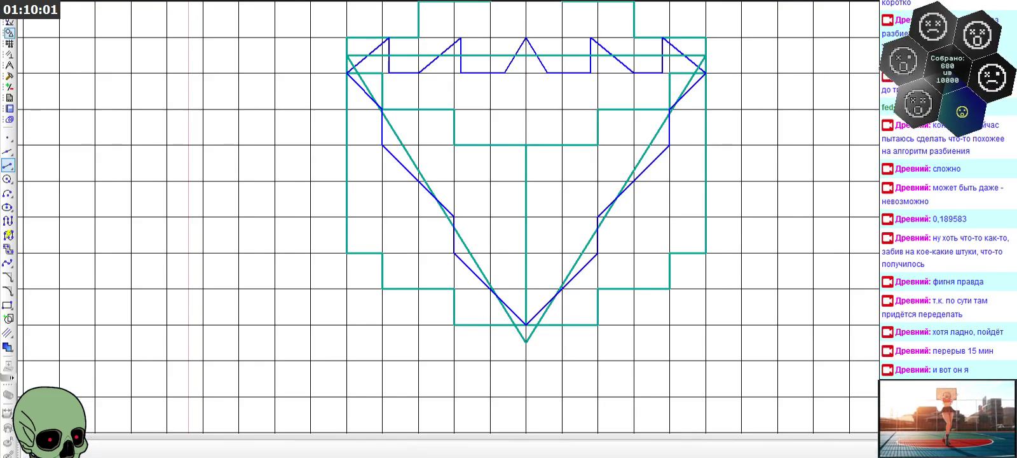
scroll(416, 320, down, 2)
scroll(416, 320, down, 2)
scroll(417, 304, up, 2)
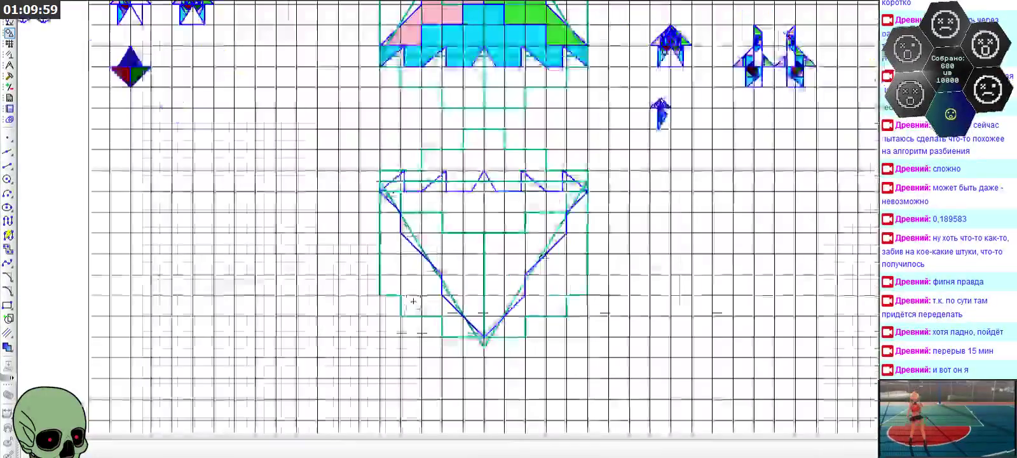
- Switch to colour fill and choose dark red as the fill colour
scroll(441, 221, up, 1)
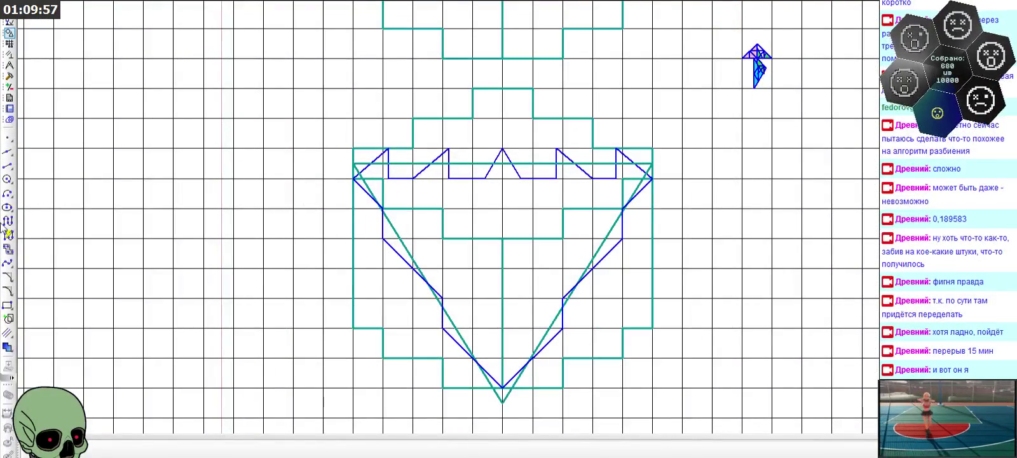
click(8, 347)
click(185, 450)
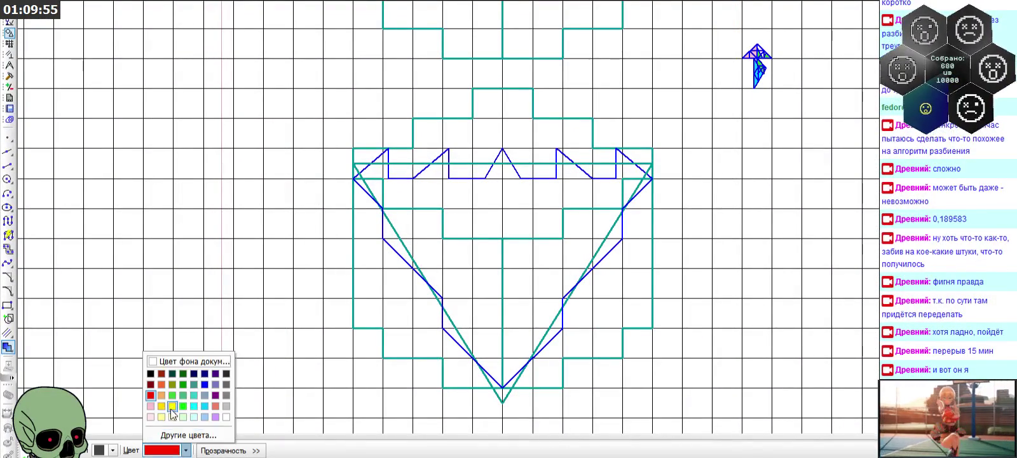
click(150, 386)
- Fill the hull's bottom cell and the triangles along its left edge dark red
scroll(453, 298, up, 1)
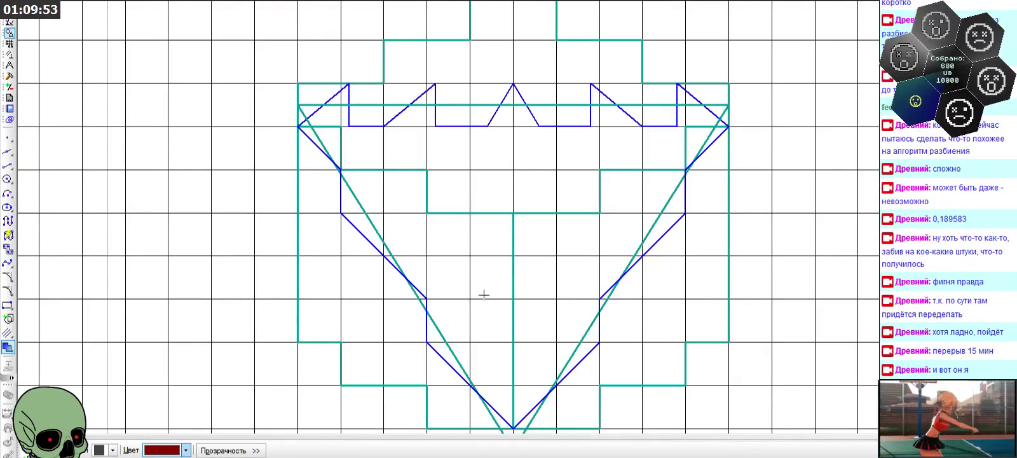
scroll(484, 294, down, 1)
scroll(553, 380, down, 1)
scroll(476, 325, up, 1)
scroll(502, 399, up, 2)
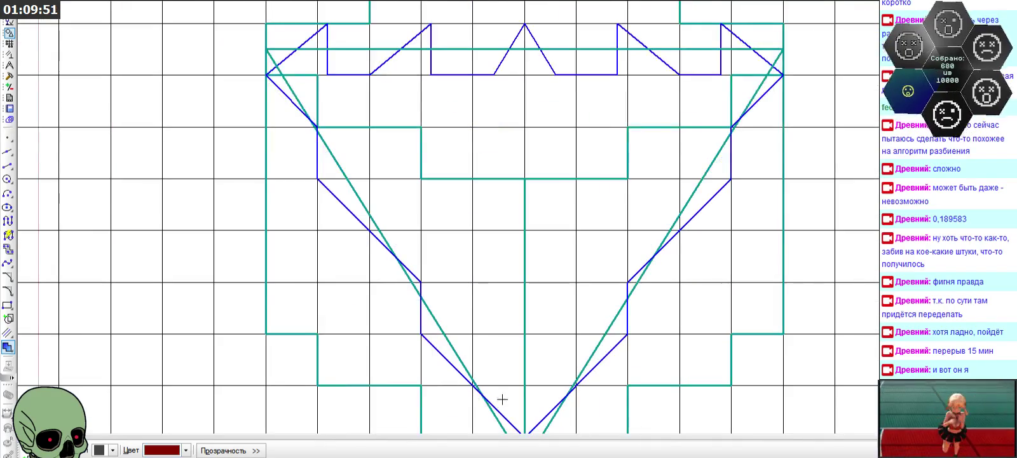
click(502, 399)
scroll(495, 394, up, 1)
scroll(477, 385, up, 1)
scroll(485, 380, up, 1)
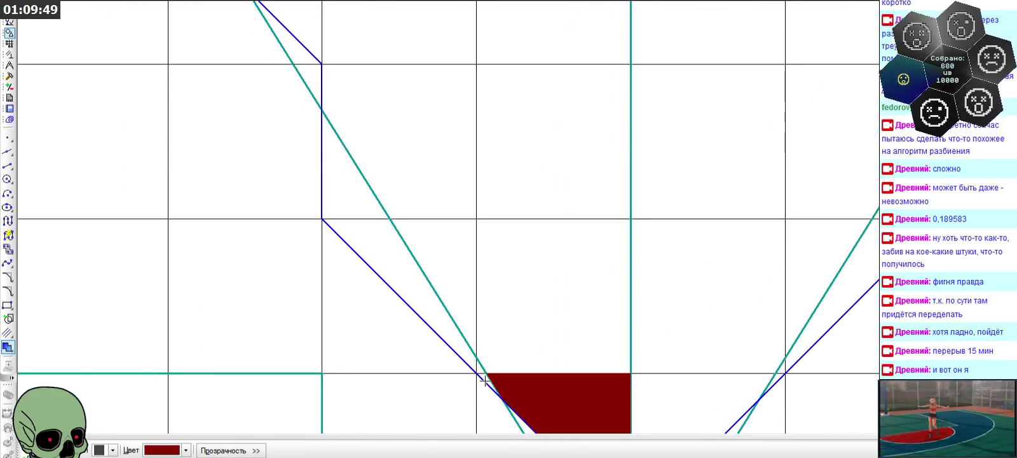
click(427, 317)
click(438, 261)
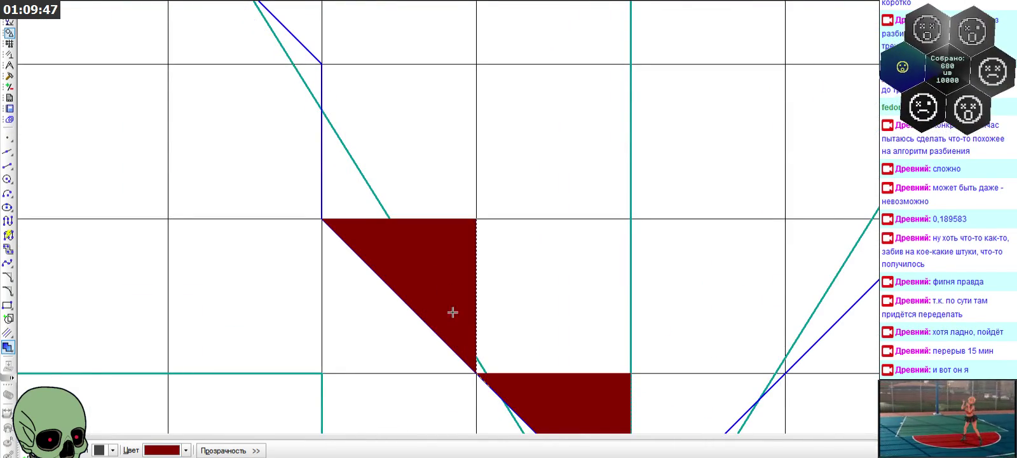
scroll(483, 359, down, 2)
scroll(407, 270, down, 1)
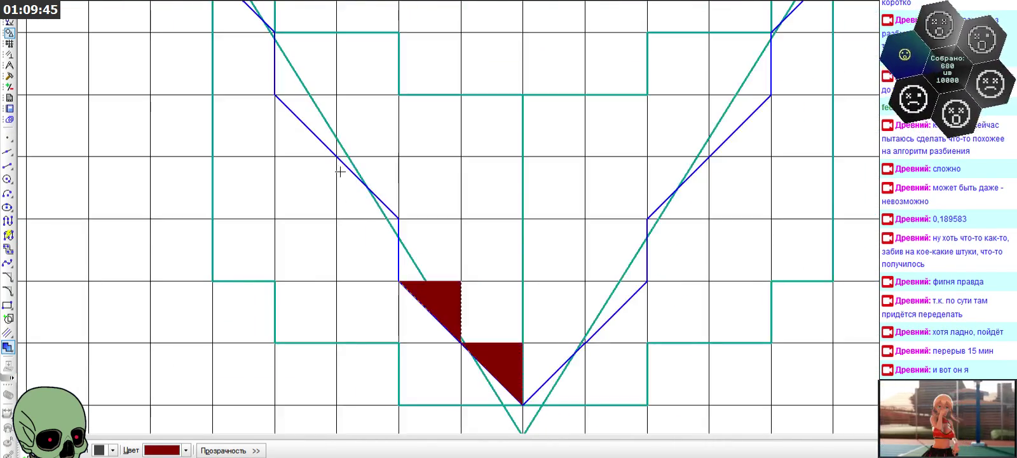
scroll(346, 164, up, 2)
click(358, 164)
scroll(431, 283, down, 1)
scroll(352, 170, down, 1)
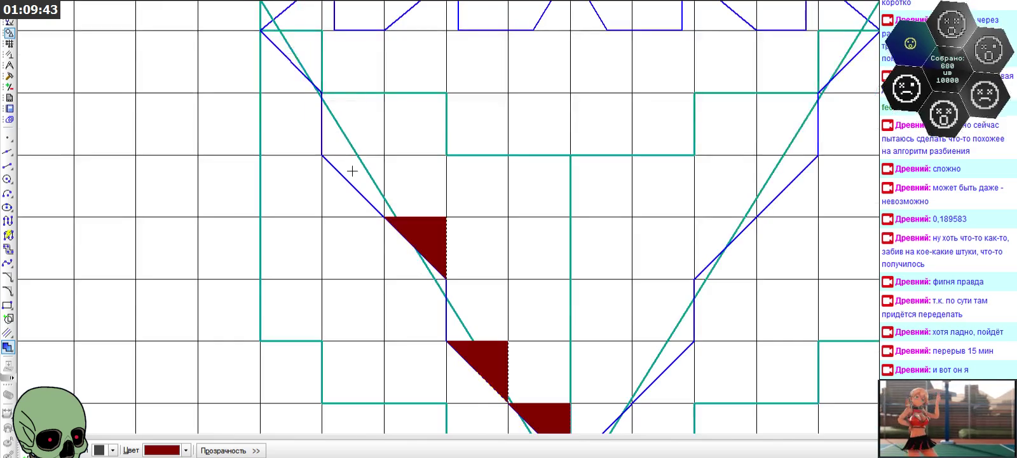
scroll(356, 174, up, 1)
click(365, 171)
scroll(390, 155, down, 1)
scroll(357, 140, up, 2)
scroll(336, 153, up, 1)
click(347, 141)
click(382, 140)
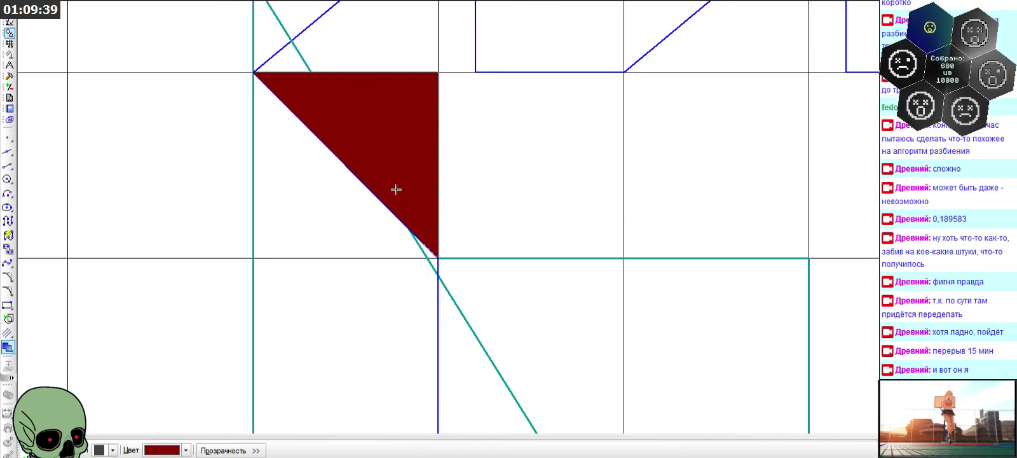
- Fill the remaining grid squares of the hull's left half dark red
scroll(335, 102, down, 1)
scroll(373, 119, down, 1)
scroll(419, 129, down, 2)
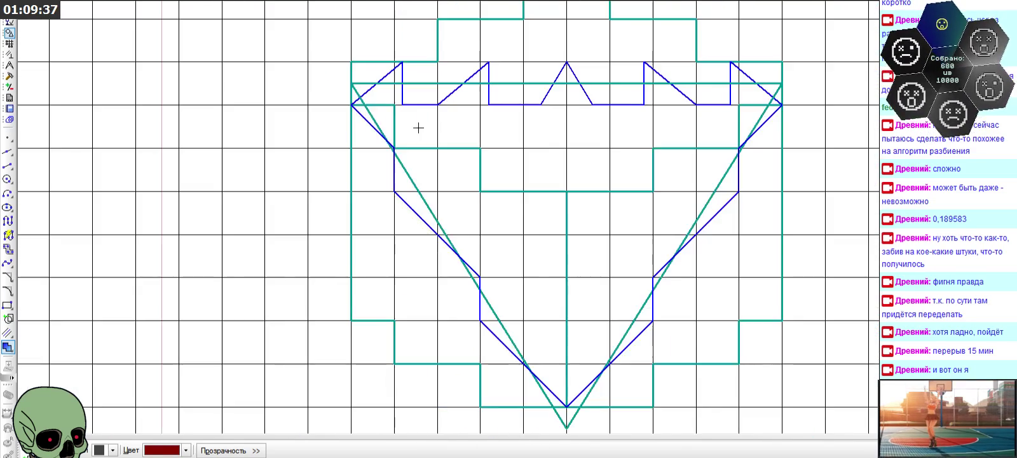
scroll(419, 183, up, 2)
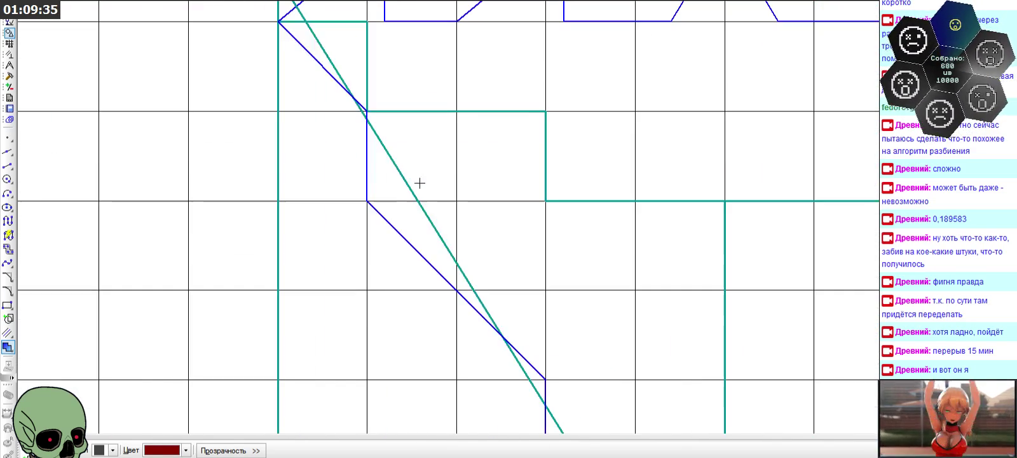
click(398, 175)
click(484, 178)
click(487, 251)
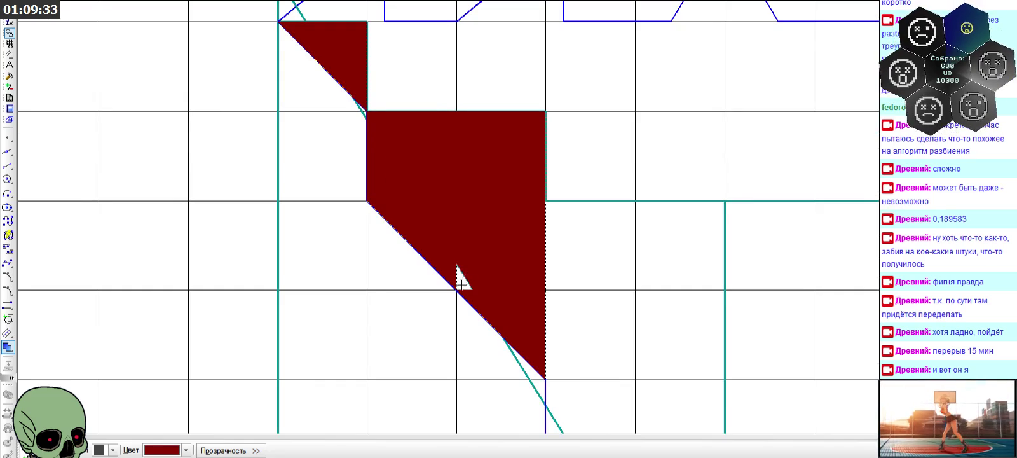
scroll(461, 277, down, 2)
click(478, 187)
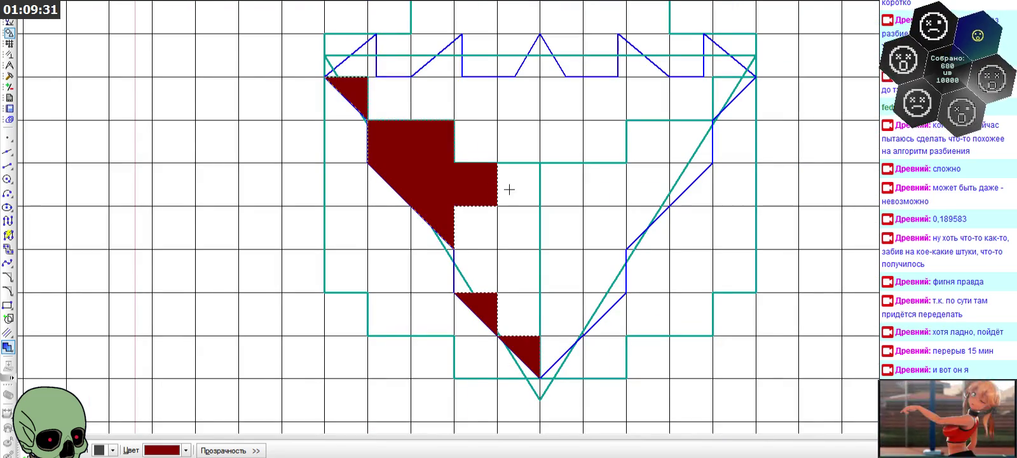
click(477, 236)
scroll(473, 279, up, 2)
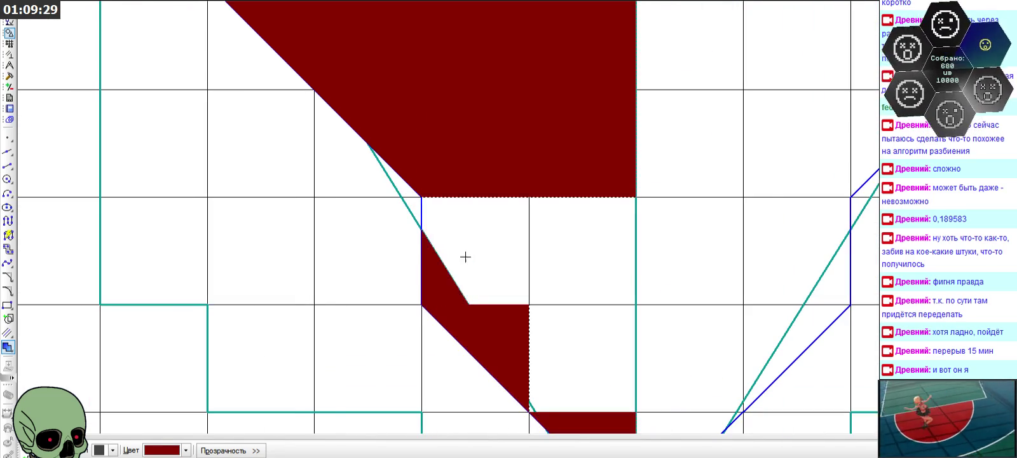
click(465, 257)
scroll(436, 174, down, 2)
click(515, 247)
click(512, 317)
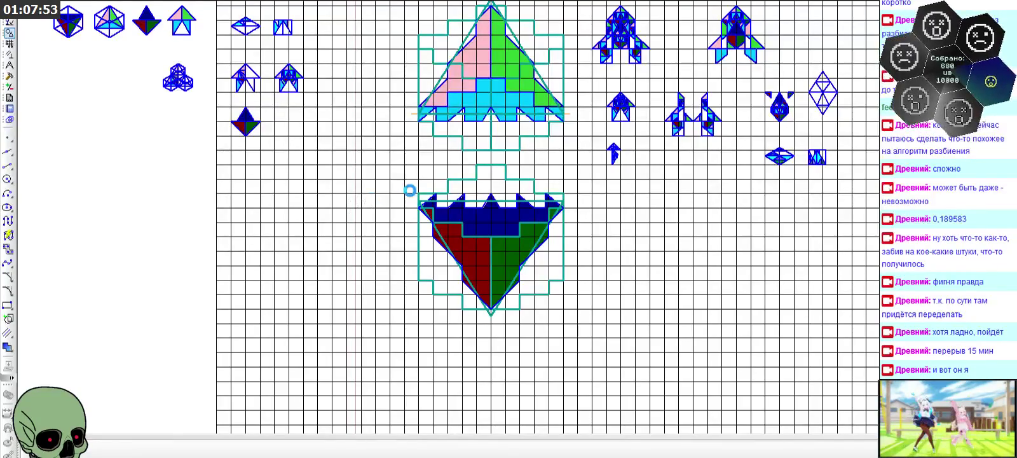
scroll(464, 92, up, 1)
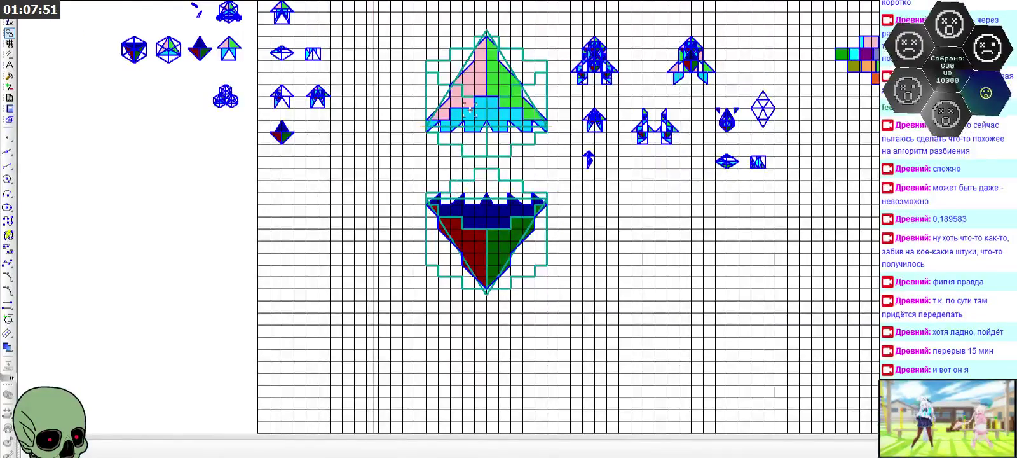
scroll(479, 59, up, 1)
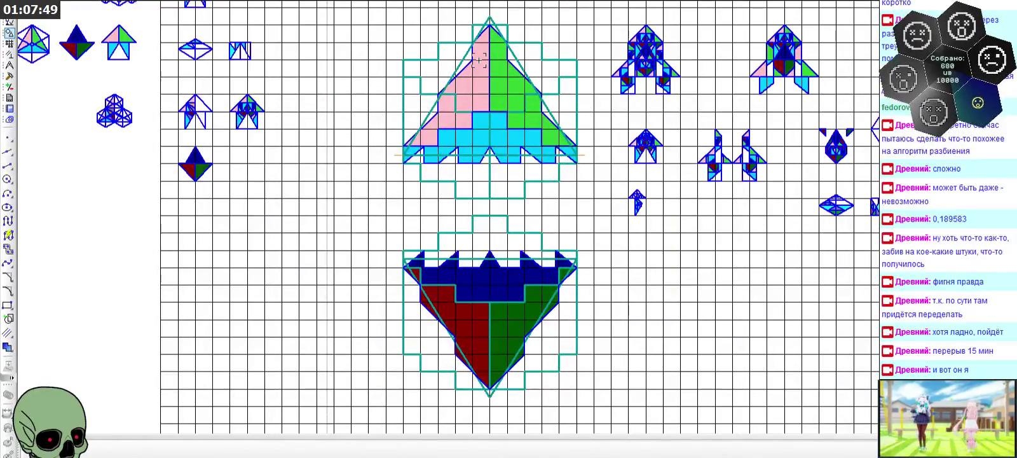
scroll(453, 298, up, 1)
scroll(454, 298, up, 1)
scroll(453, 298, down, 1)
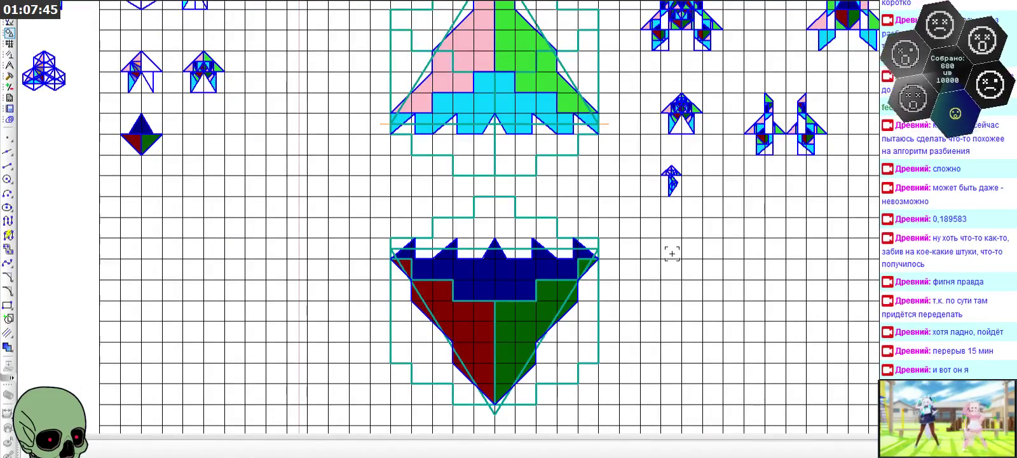
scroll(672, 254, down, 1)
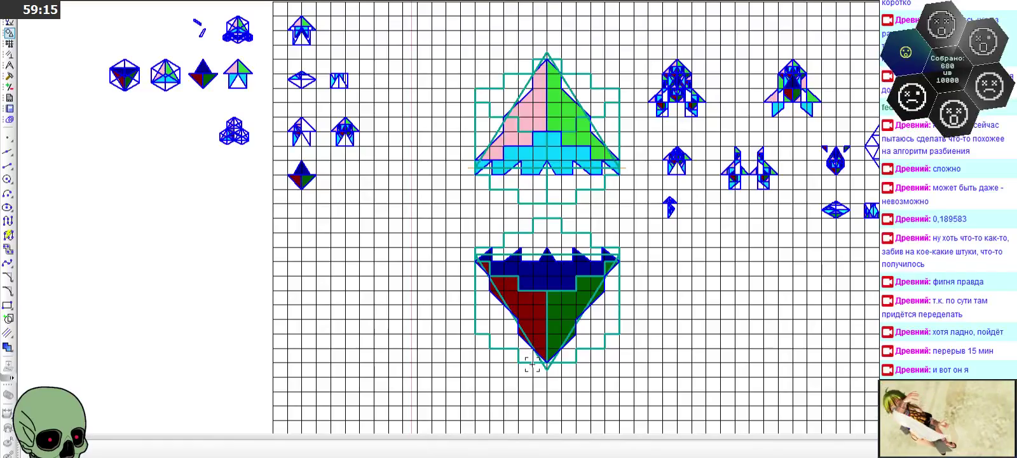
- Zoom the view on the completed lower hull
scroll(526, 366, up, 1)
- Set segments to the teal construction line style, cancelling an unfinished first line
scroll(526, 356, up, 1)
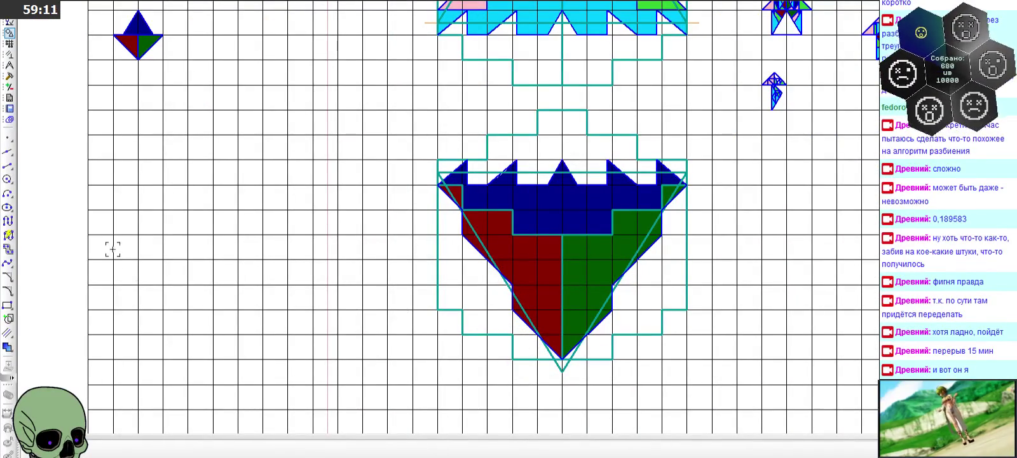
click(8, 165)
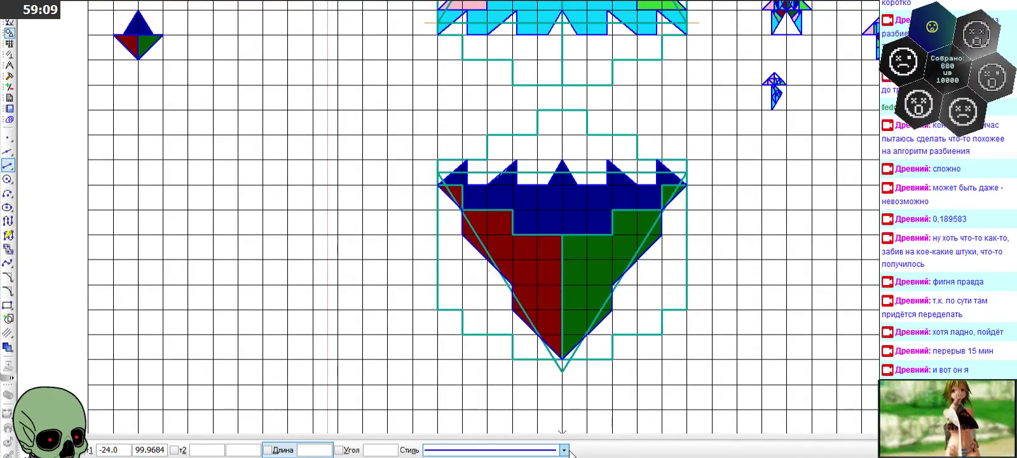
click(563, 449)
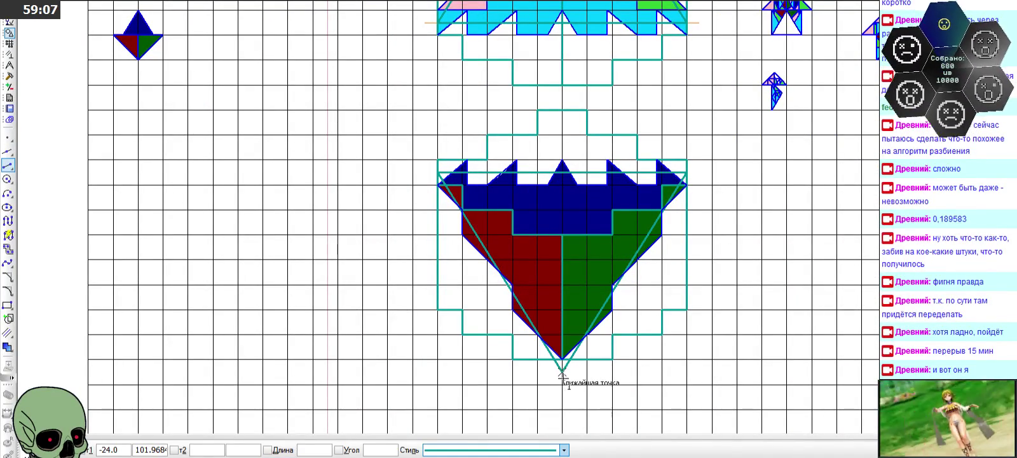
click(562, 369)
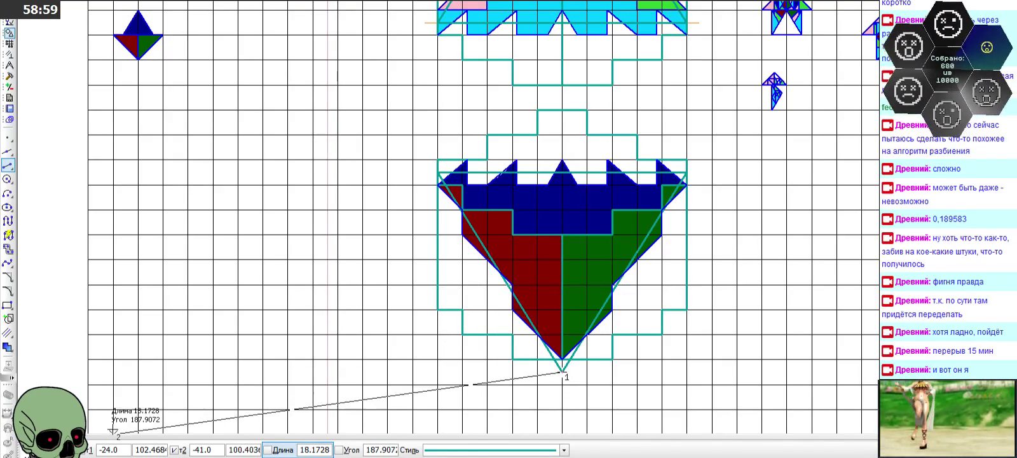
key(Escape)
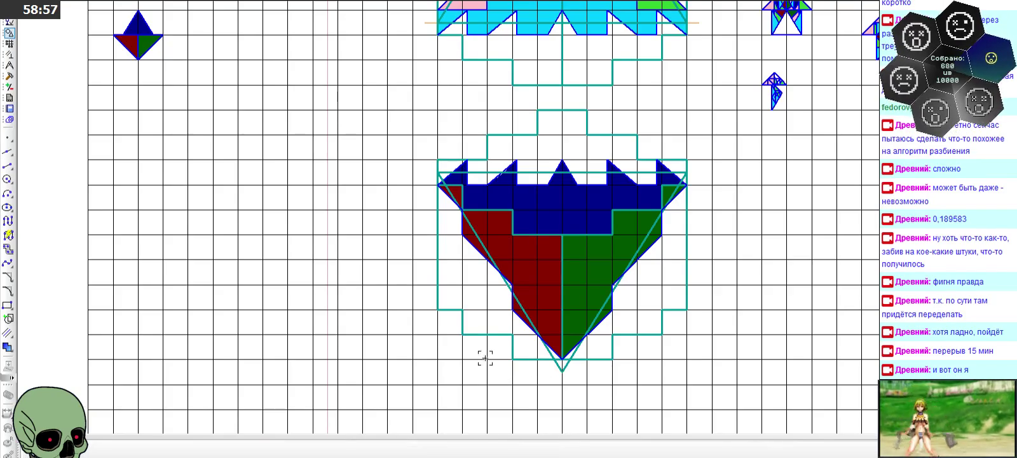
scroll(485, 358, up, 3)
click(7, 165)
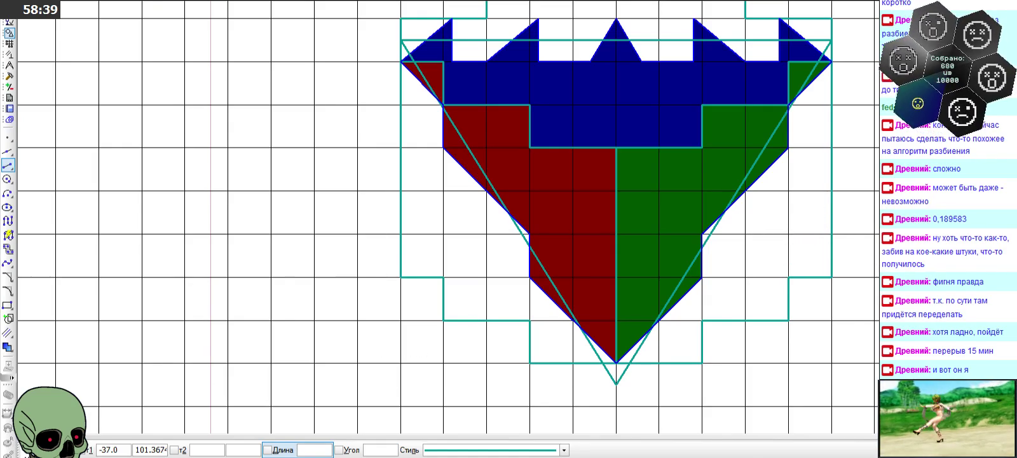
key(Escape)
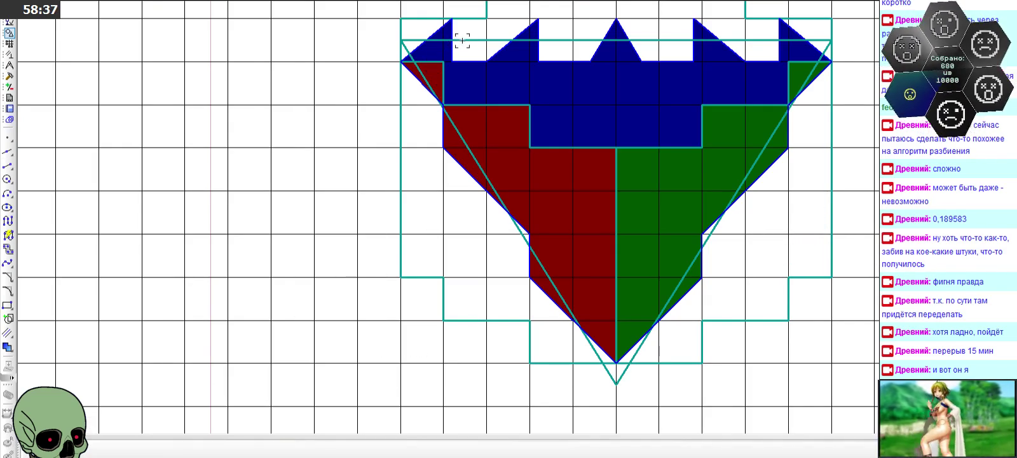
- Duplicate the top horizontal construction line with copy and paste
click(465, 40)
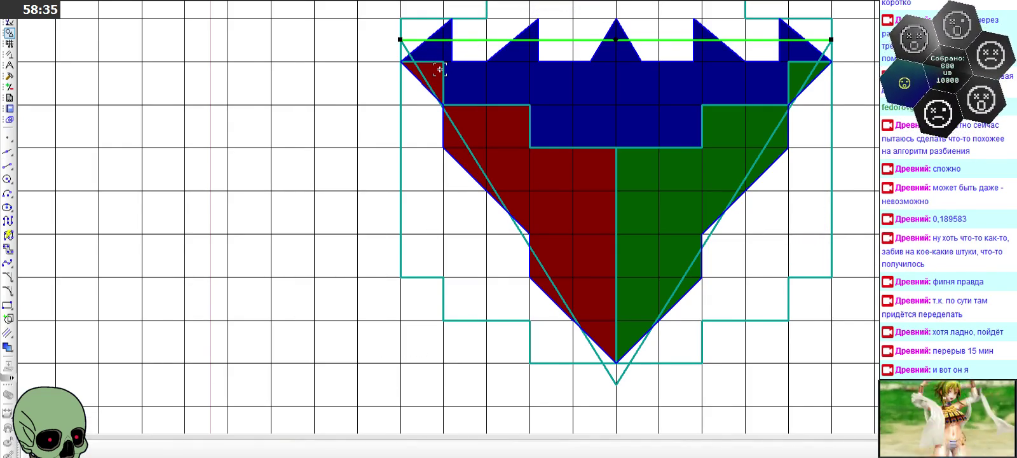
scroll(407, 64, up, 1)
key(ctrl+c)
click(401, 43)
key(ctrl+v)
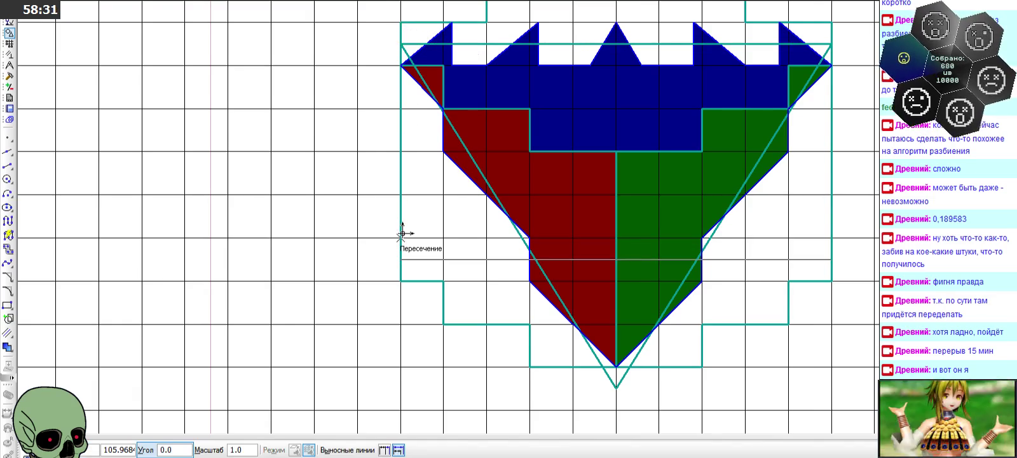
- Draw two teal lines from the left and right frame corners to the bottom point
click(8, 166)
click(400, 259)
click(615, 386)
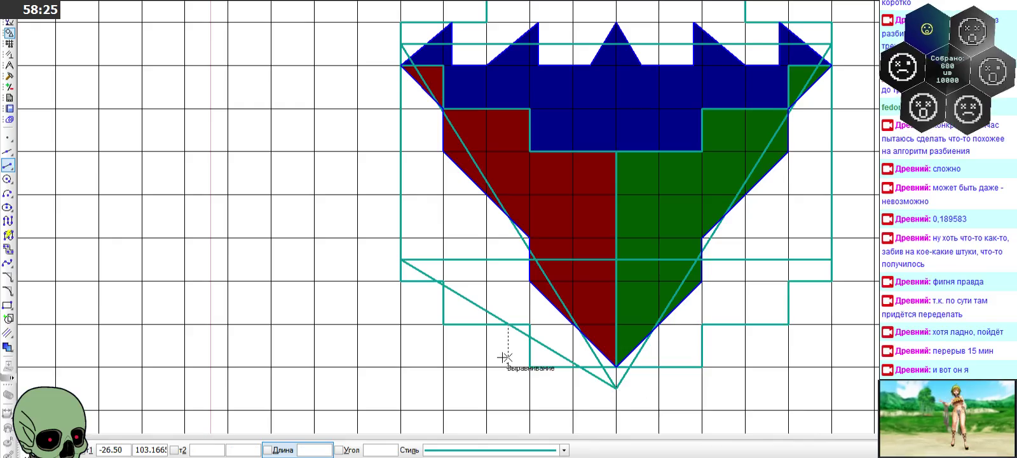
click(831, 259)
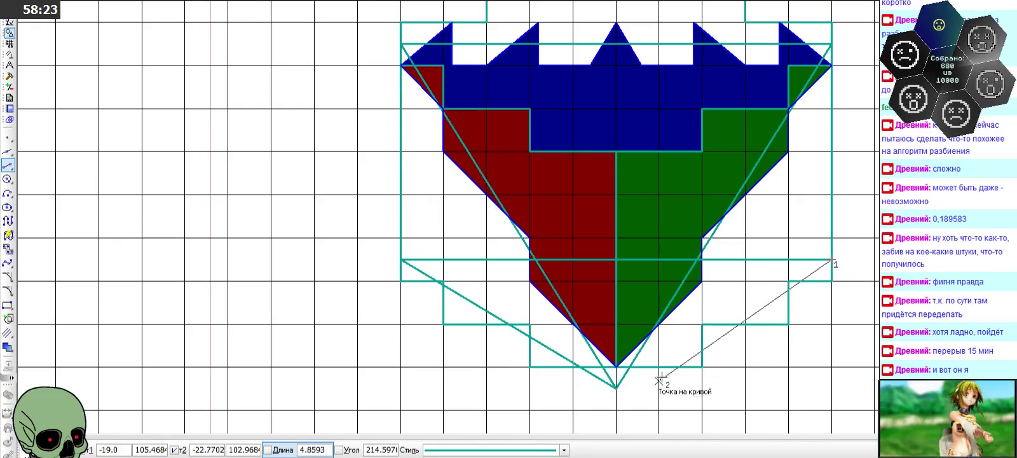
click(615, 386)
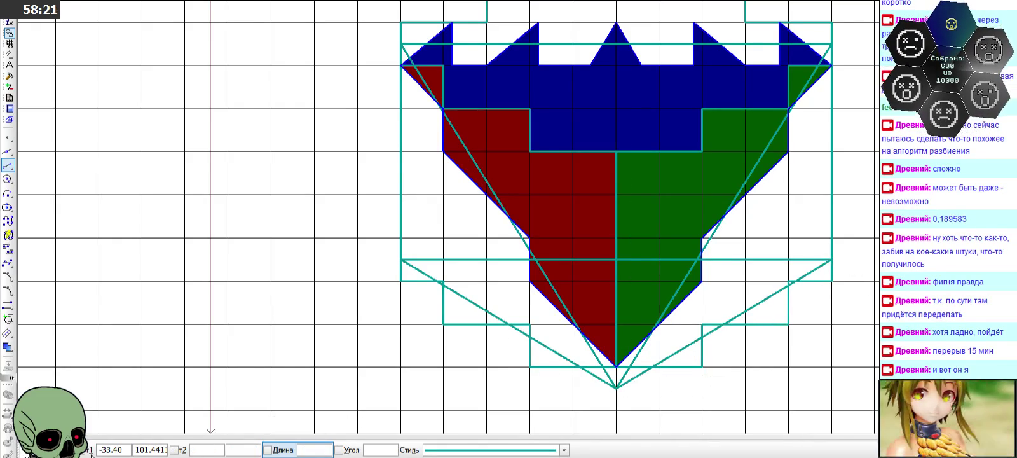
click(15, 447)
click(494, 261)
click(461, 281)
- Copy the lower-right diagonal from the bottom apex up to the top-left
scroll(454, 292, down, 2)
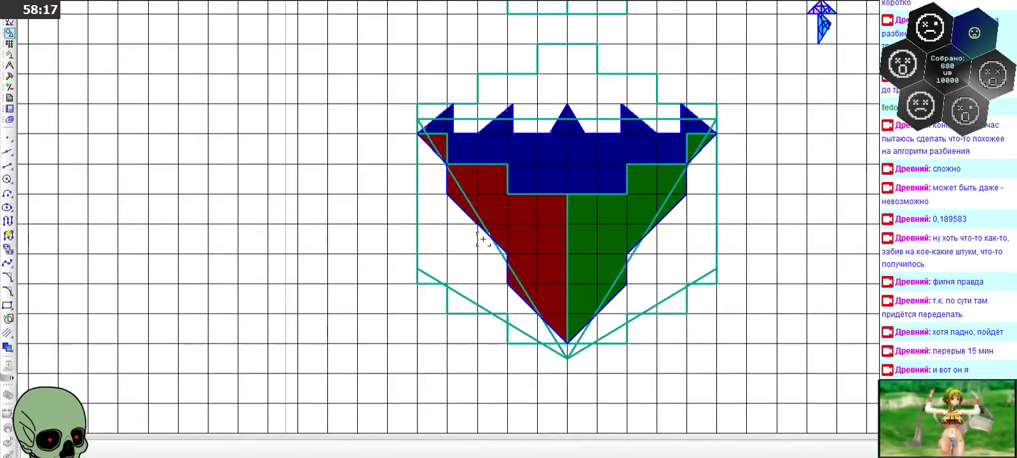
scroll(558, 95, up, 1)
scroll(439, 220, down, 1)
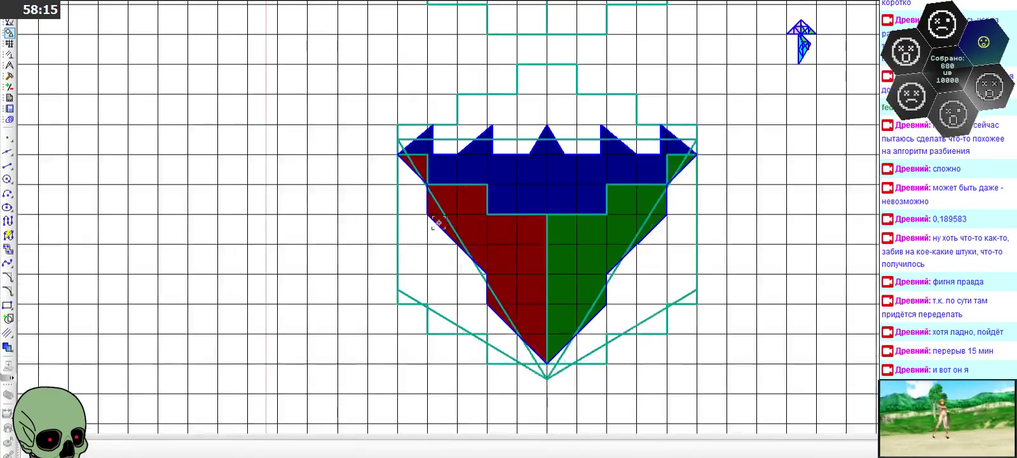
scroll(438, 223, down, 1)
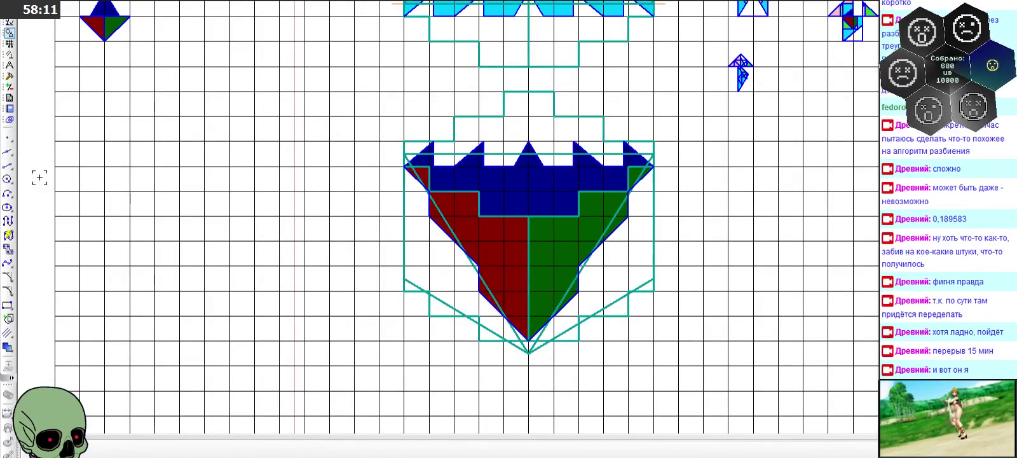
click(9, 167)
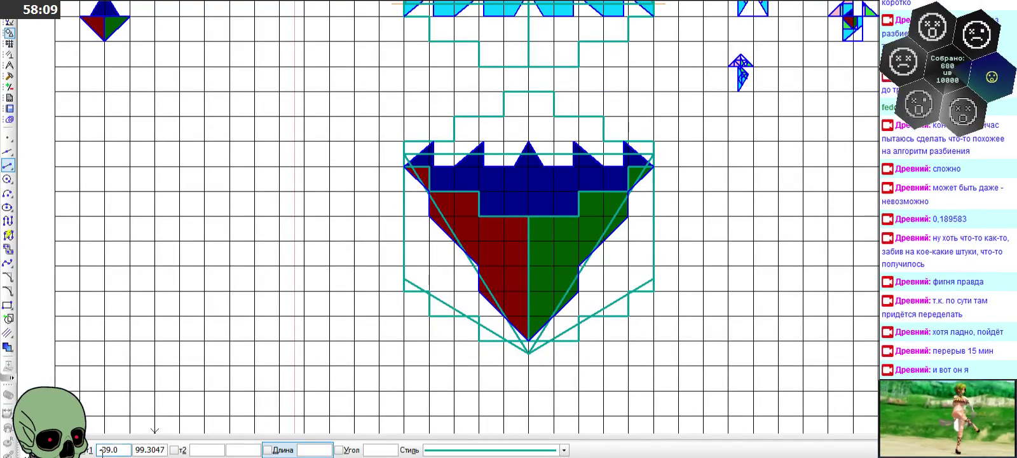
key(Escape)
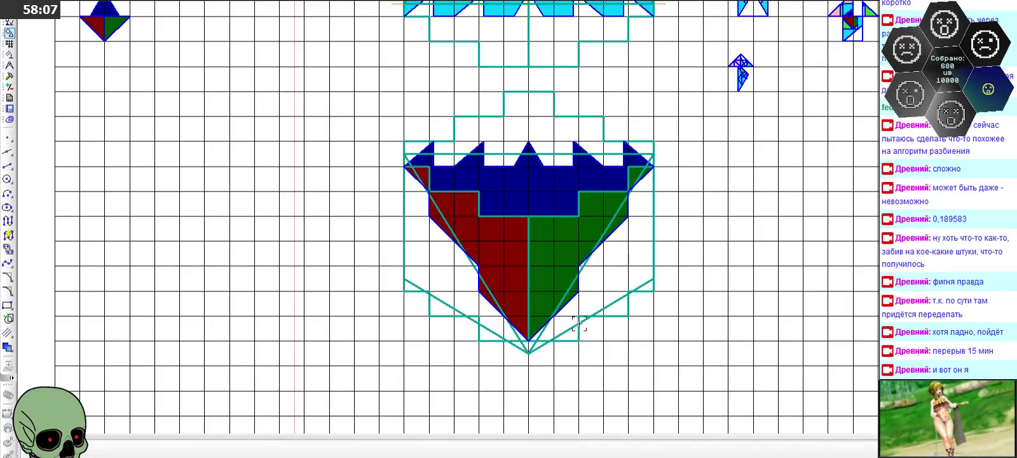
click(529, 352)
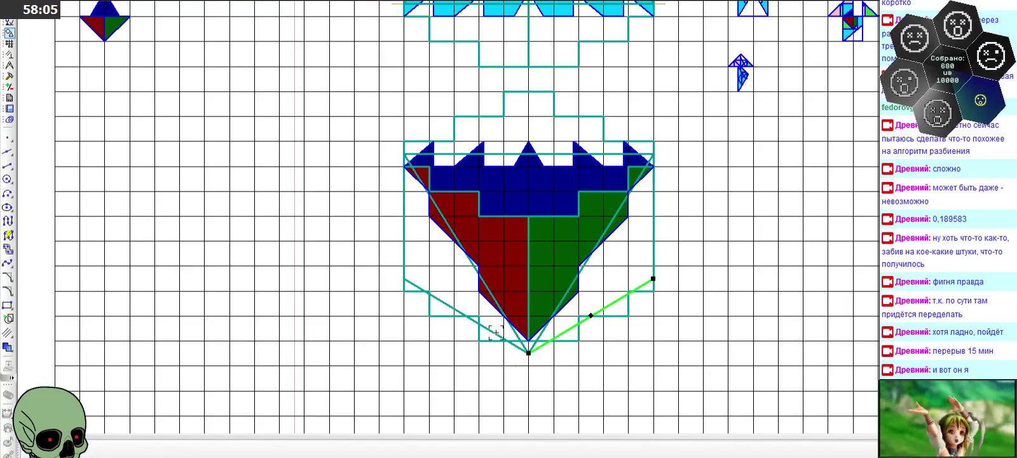
click(529, 351)
click(404, 153)
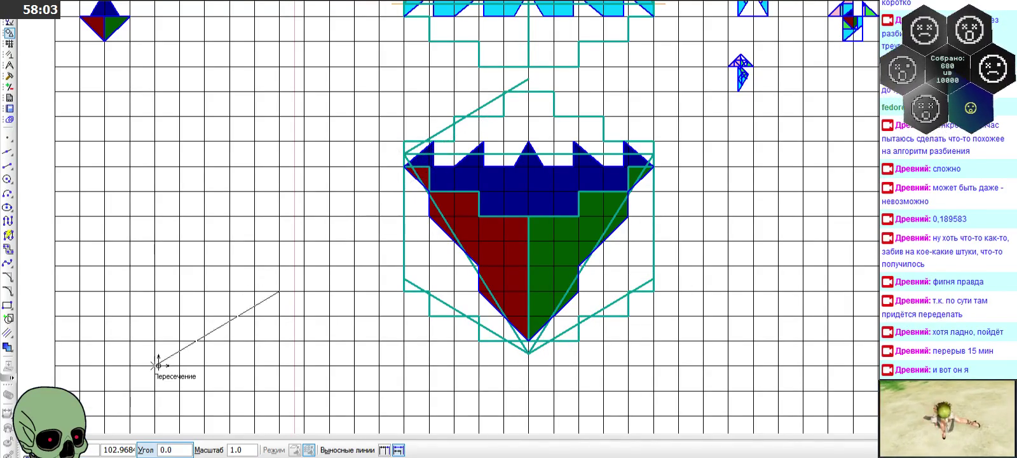
key(Escape)
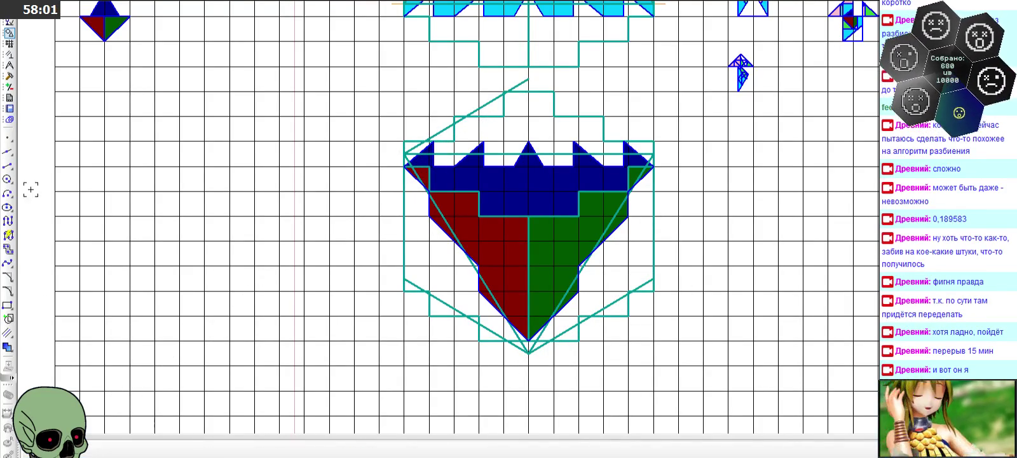
- Draw the upper-right hexagon edge and copy a diagonal from the left corner toward the centre
click(7, 165)
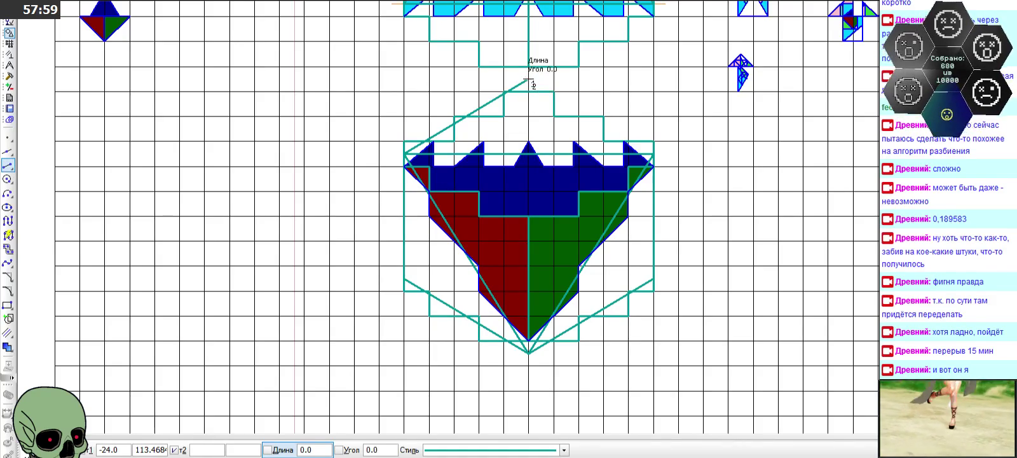
click(653, 154)
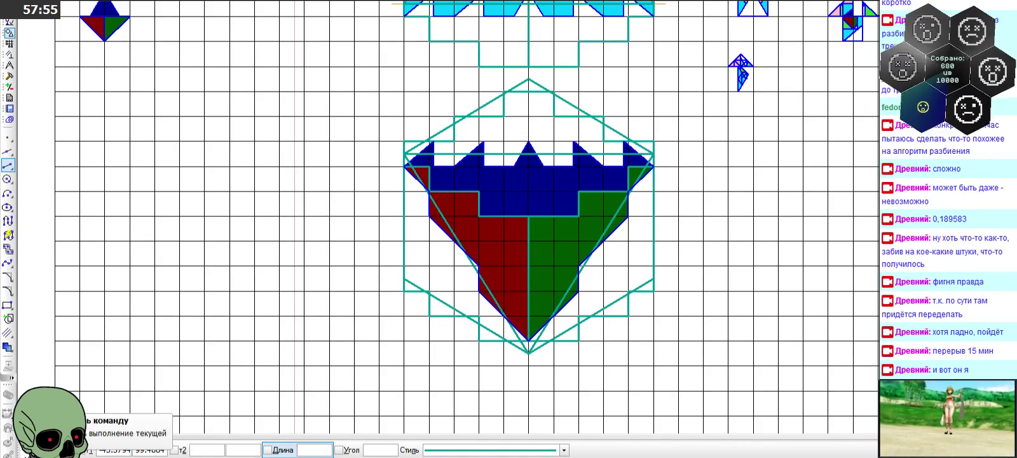
key(Escape)
scroll(422, 317, up, 1)
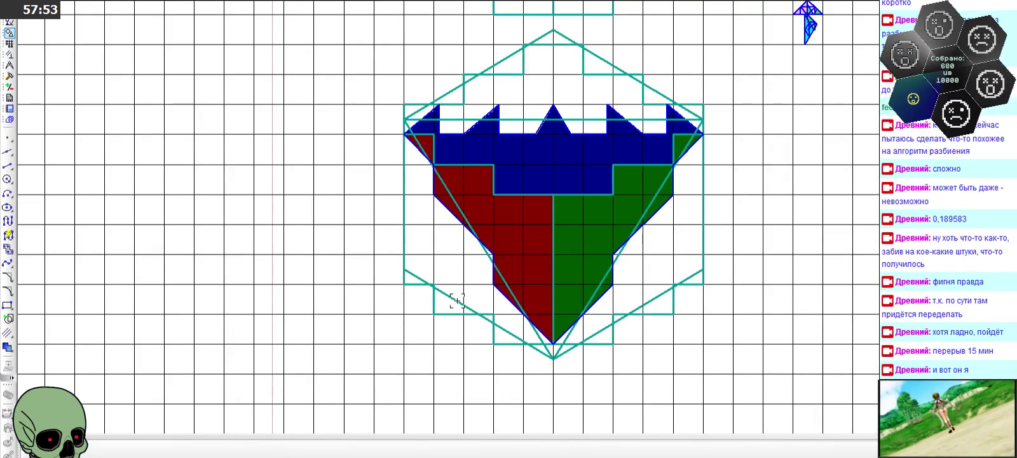
click(623, 318)
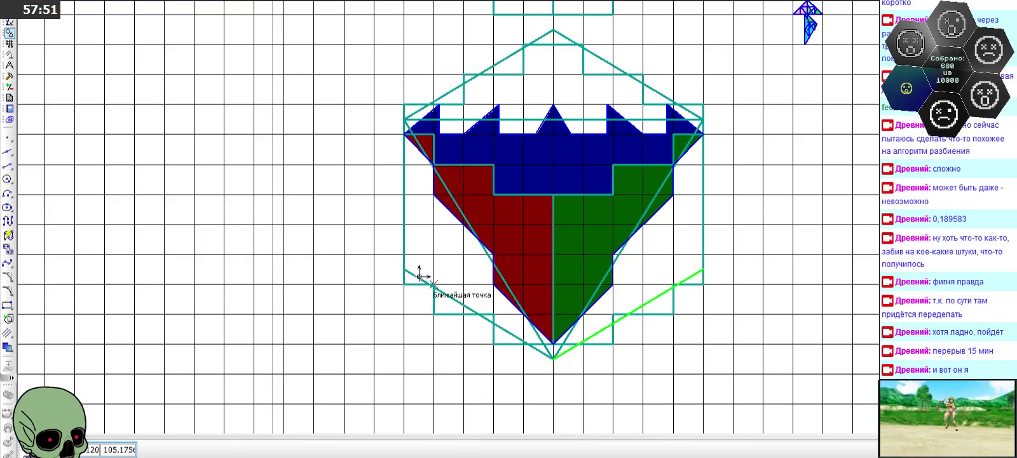
key(Escape)
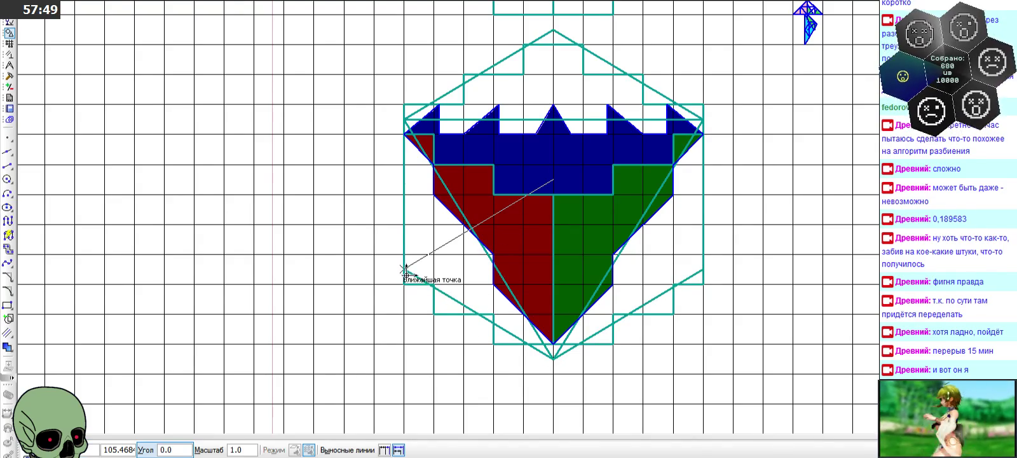
click(405, 270)
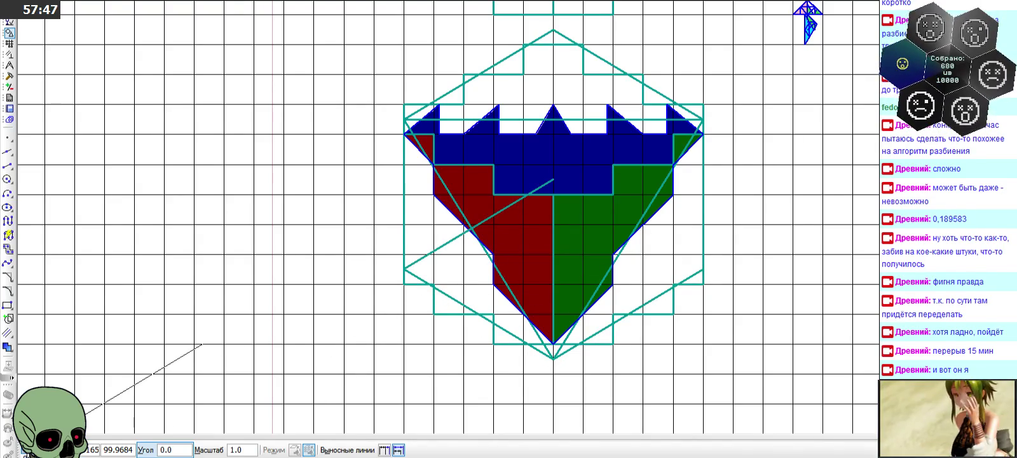
key(Escape)
- Copy the lower-left hexagon edge from the right side toward the centre
click(466, 307)
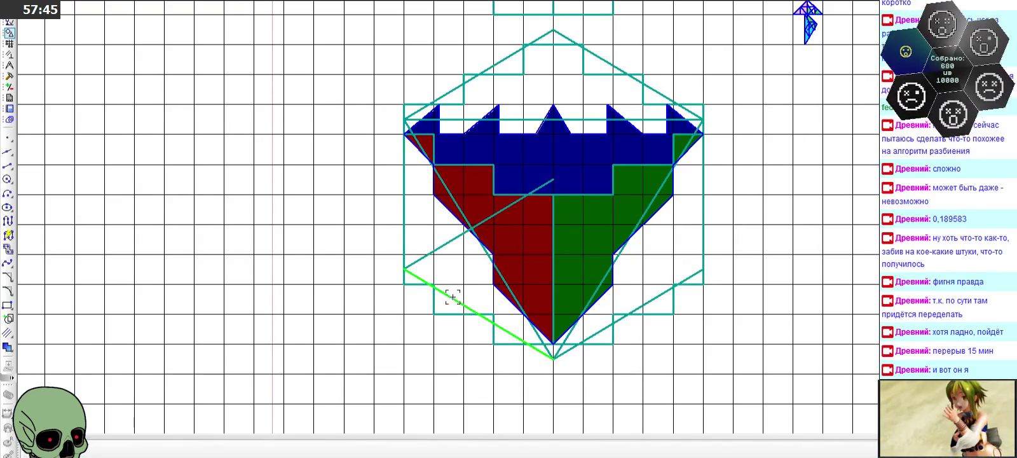
click(553, 356)
click(705, 271)
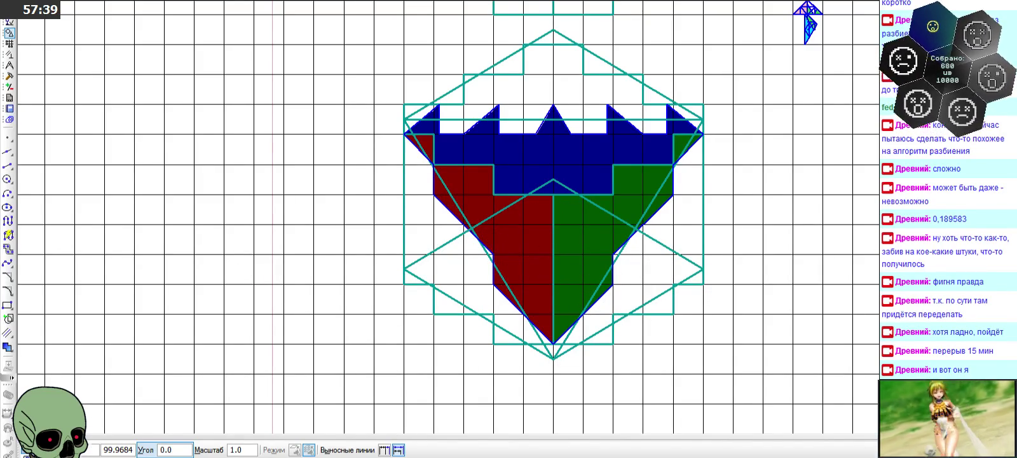
key(Escape)
- Copy the left diagonal to the frame's top-left corner and again from the right side
click(455, 297)
click(404, 270)
click(404, 119)
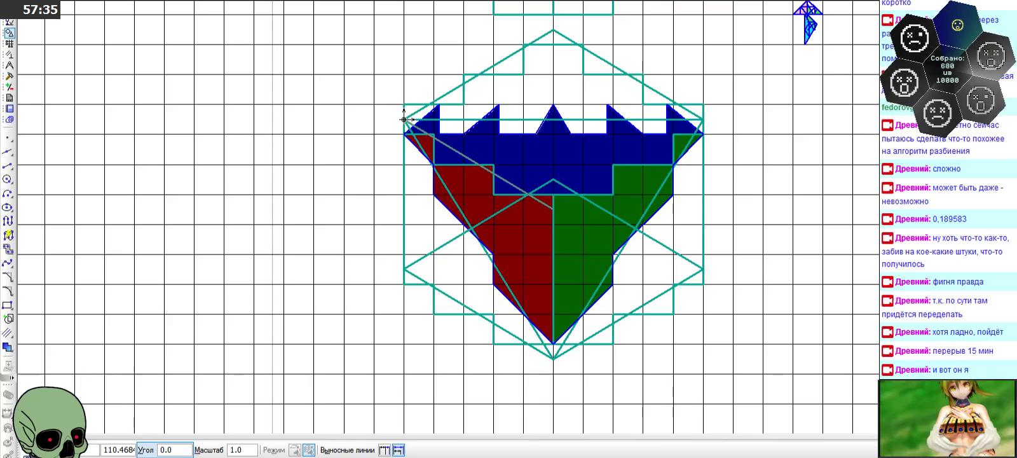
key(Escape)
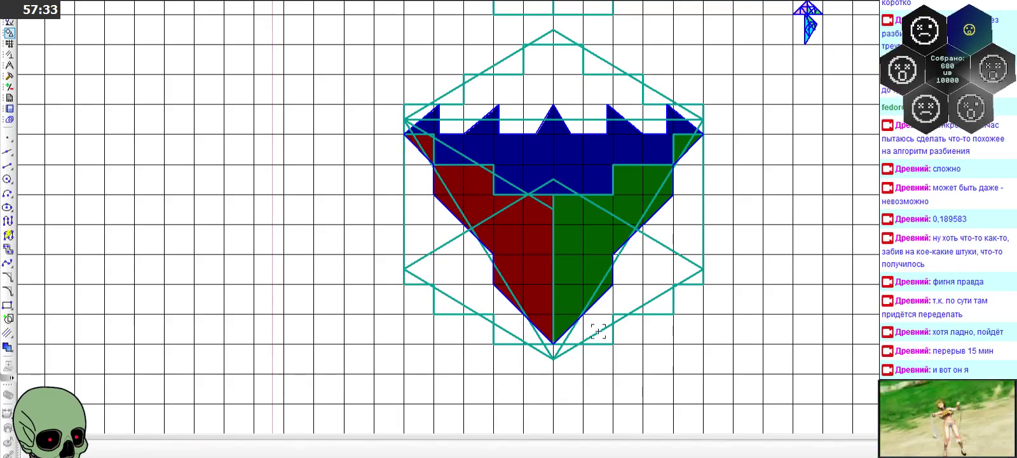
click(553, 358)
click(703, 265)
key(ctrl+v)
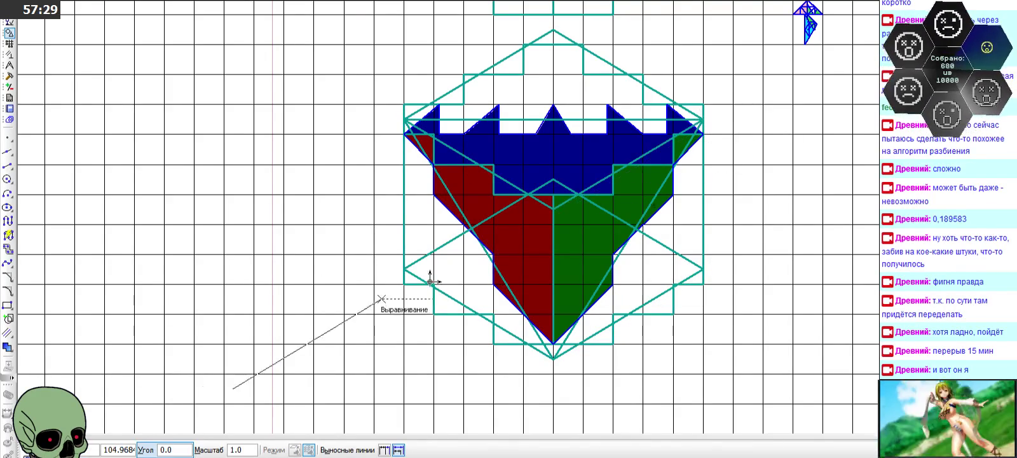
key(Escape)
scroll(559, 189, up, 2)
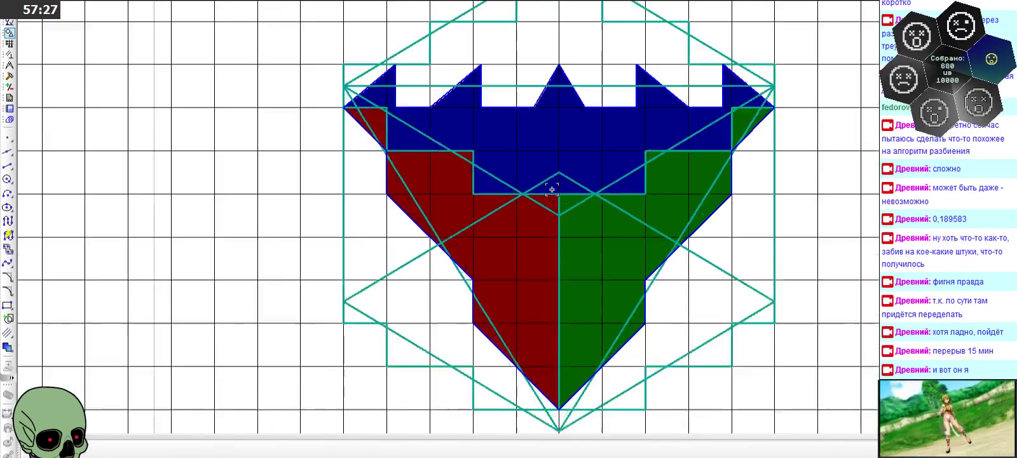
- Check the vertical centre line, then select the large construction rectangle and pick Segment
scroll(554, 141, down, 1)
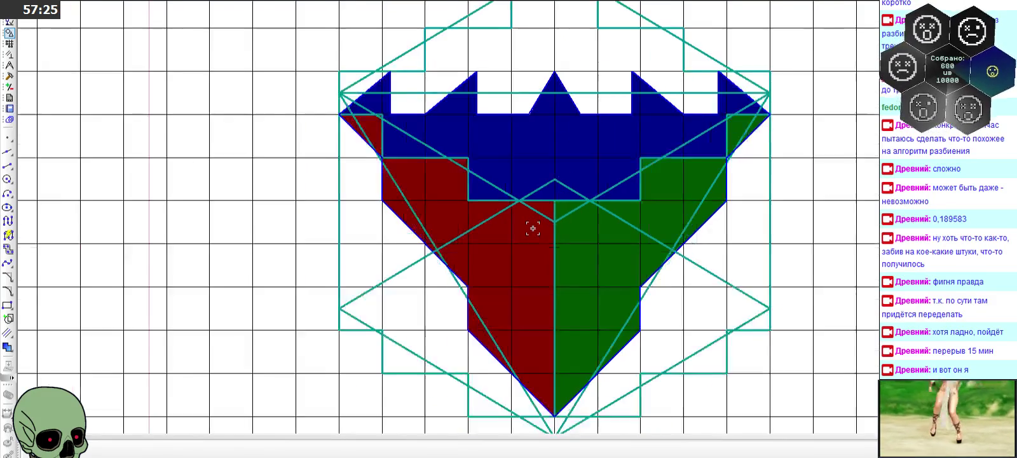
scroll(534, 224, down, 1)
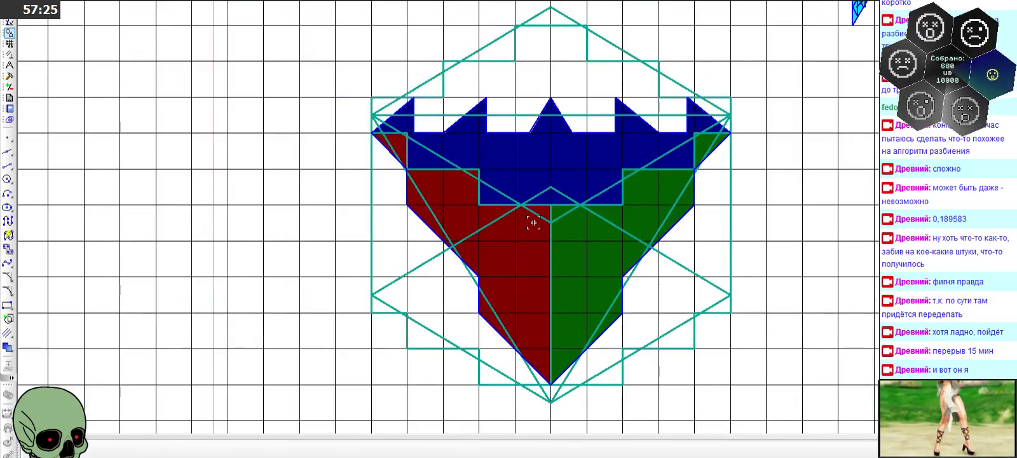
click(548, 273)
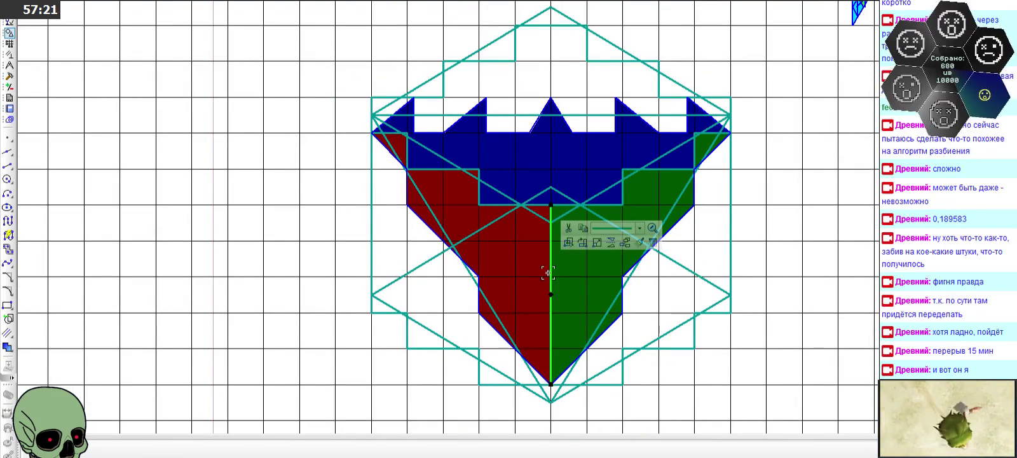
key(Escape)
scroll(538, 276, down, 1)
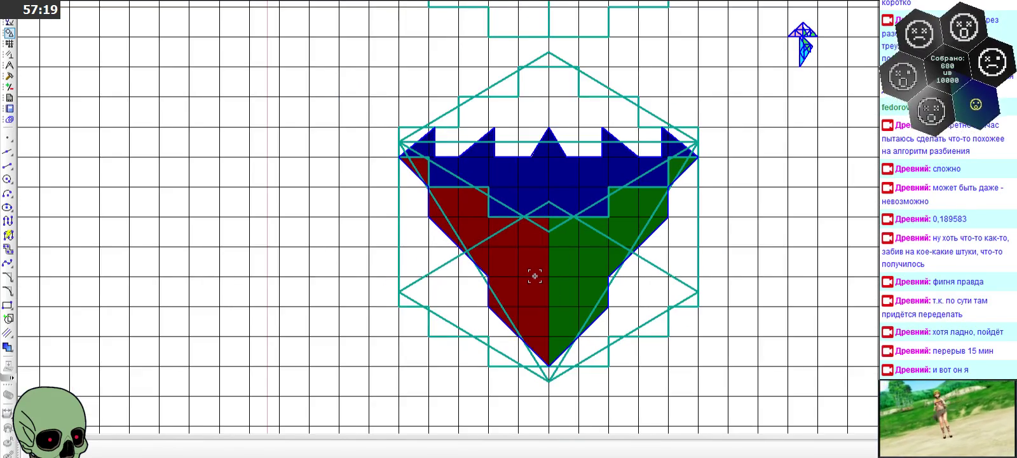
scroll(533, 275, down, 1)
scroll(534, 273, up, 1)
scroll(540, 254, up, 1)
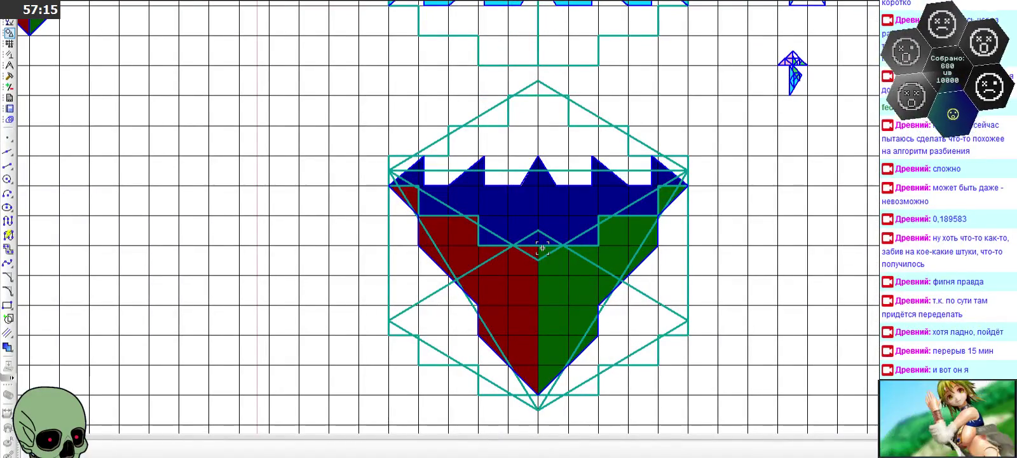
scroll(519, 253, down, 1)
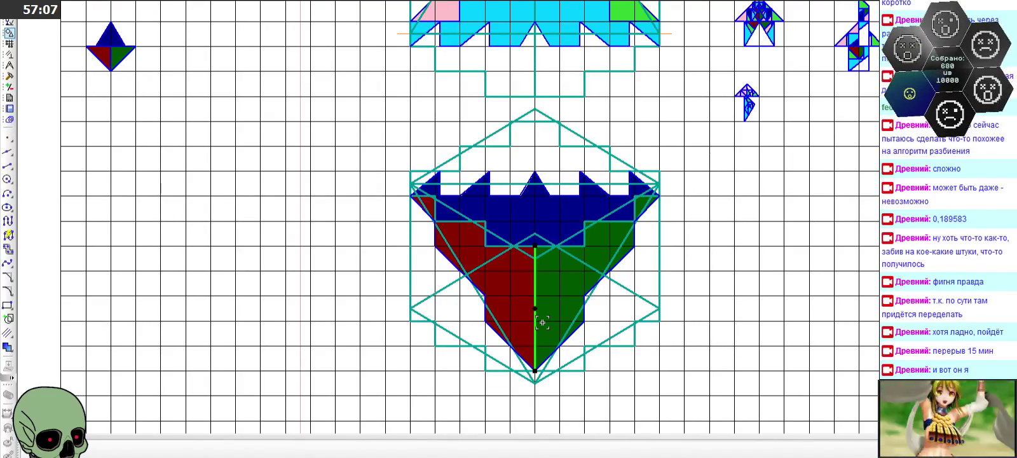
click(548, 391)
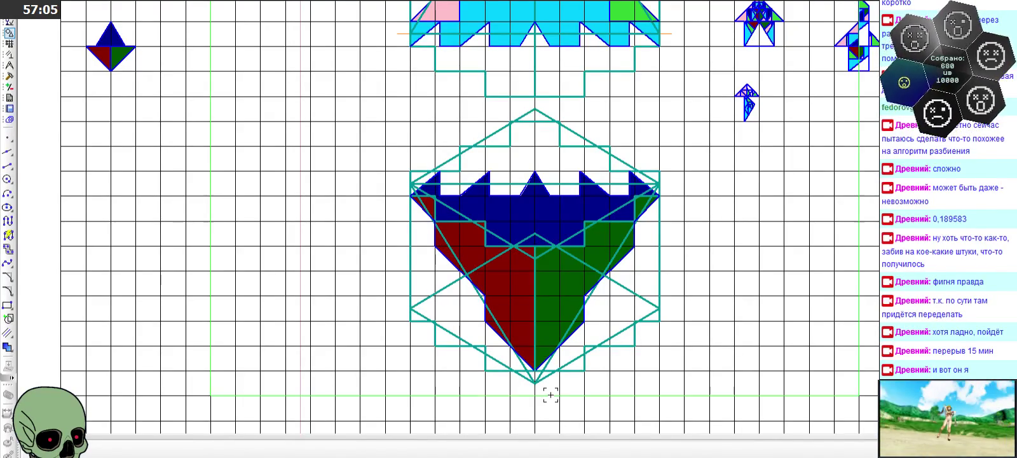
click(476, 403)
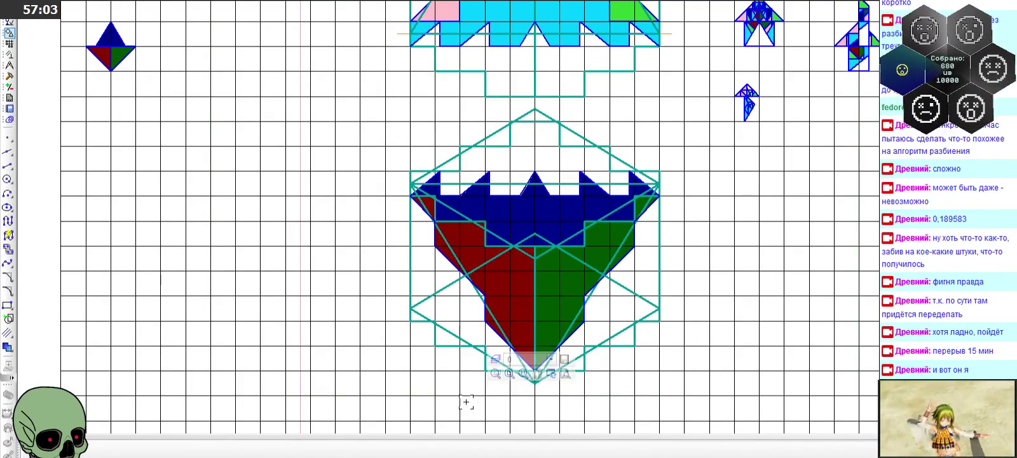
click(7, 165)
scroll(476, 296, up, 2)
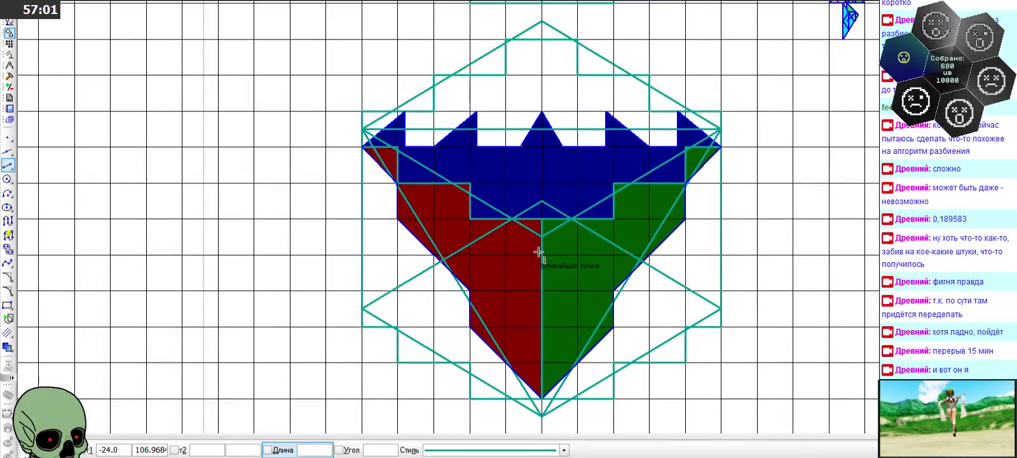
- Draw a vertical teal segment from the diamond's top apex down to the central spike
click(542, 412)
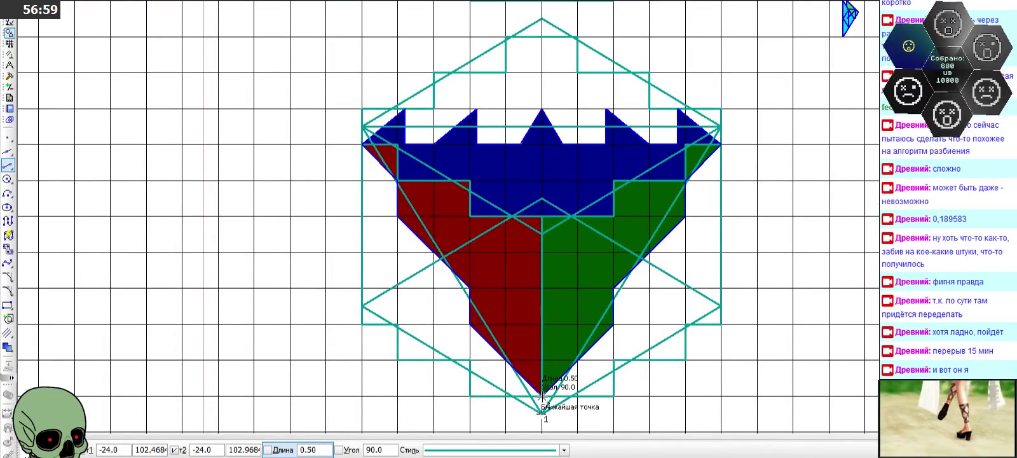
key(Escape)
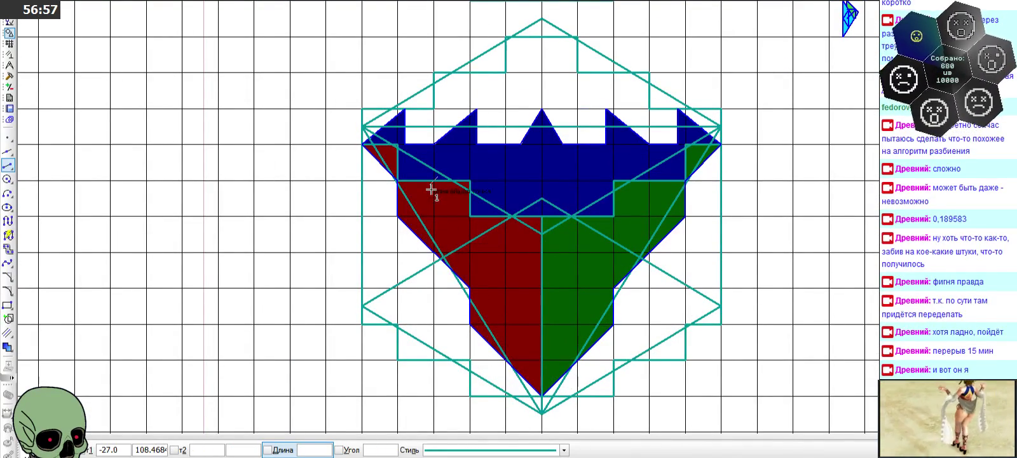
click(542, 19)
click(542, 202)
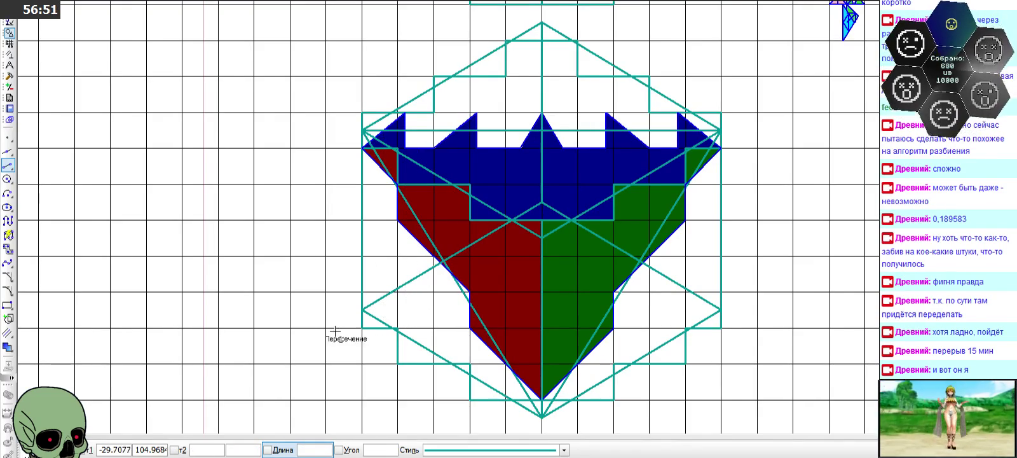
click(26, 449)
scroll(360, 277, down, 1)
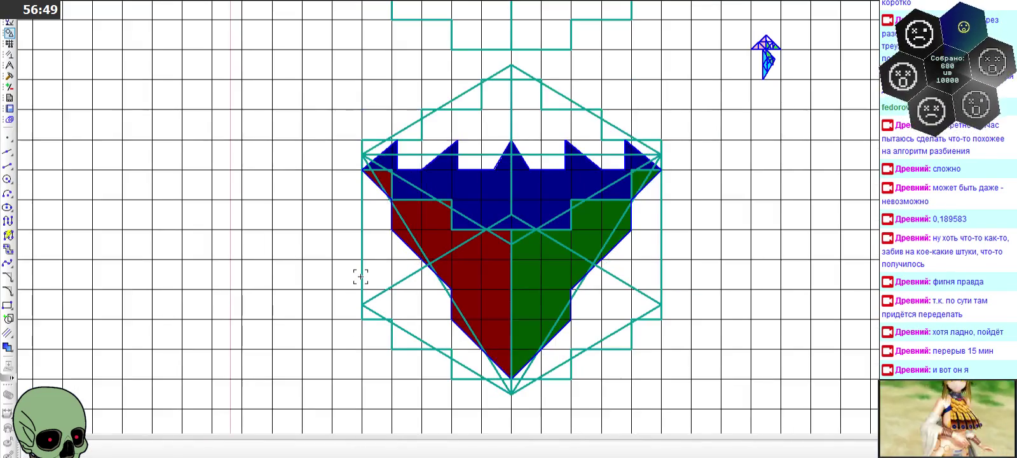
scroll(360, 277, down, 1)
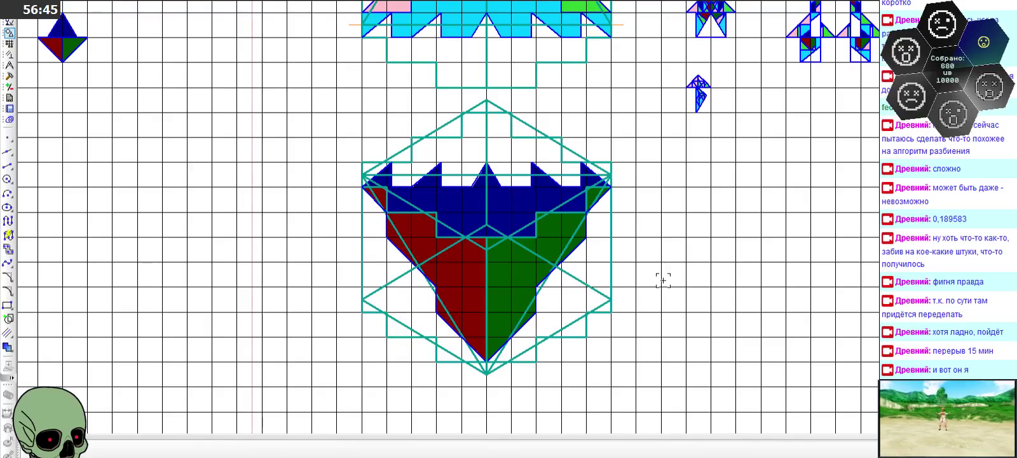
scroll(662, 280, down, 1)
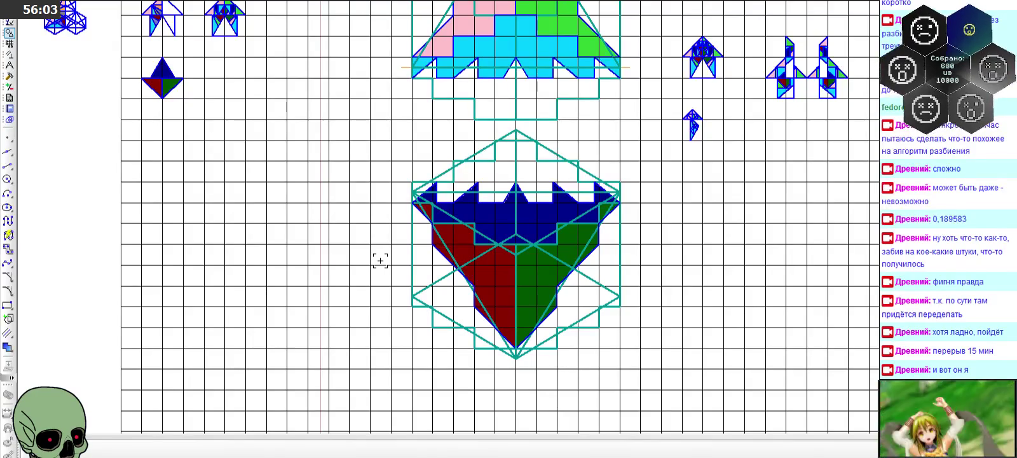
scroll(438, 171, up, 2)
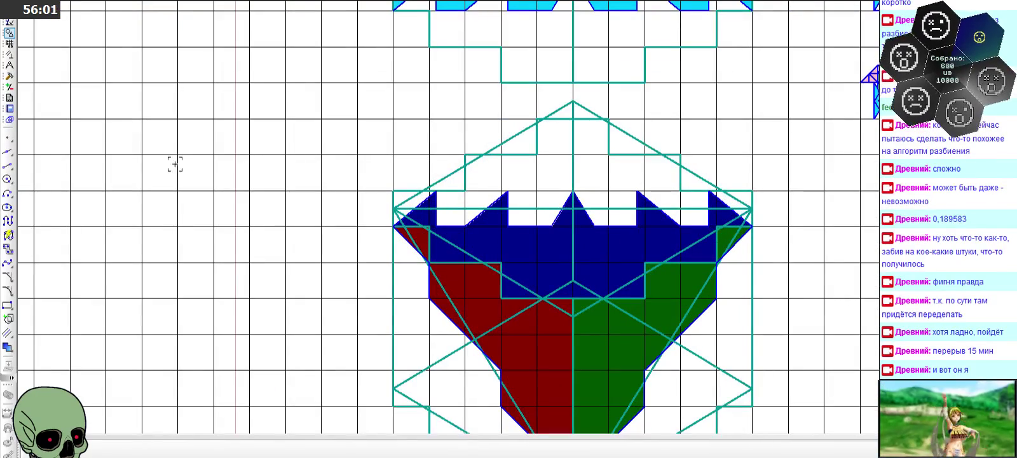
- Abandon a segment started at the diamond's top vertex and briefly try the Point tool
click(573, 102)
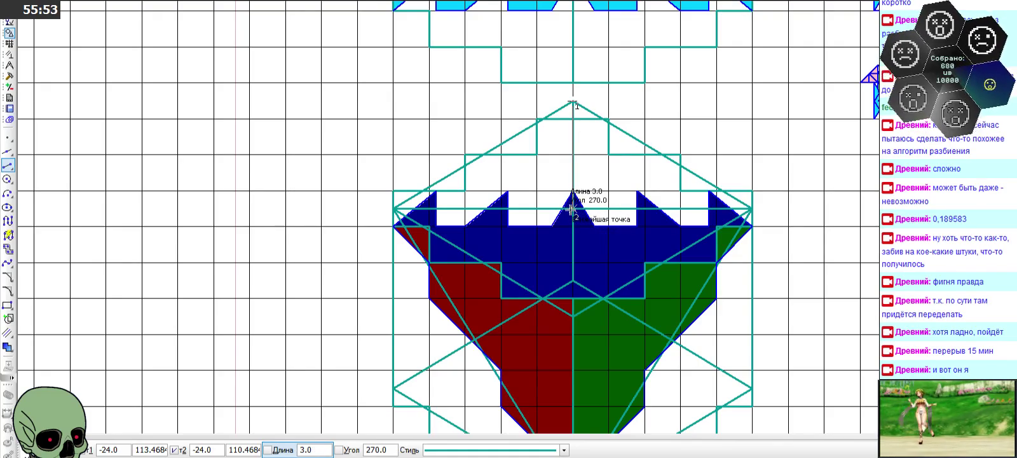
key(Escape)
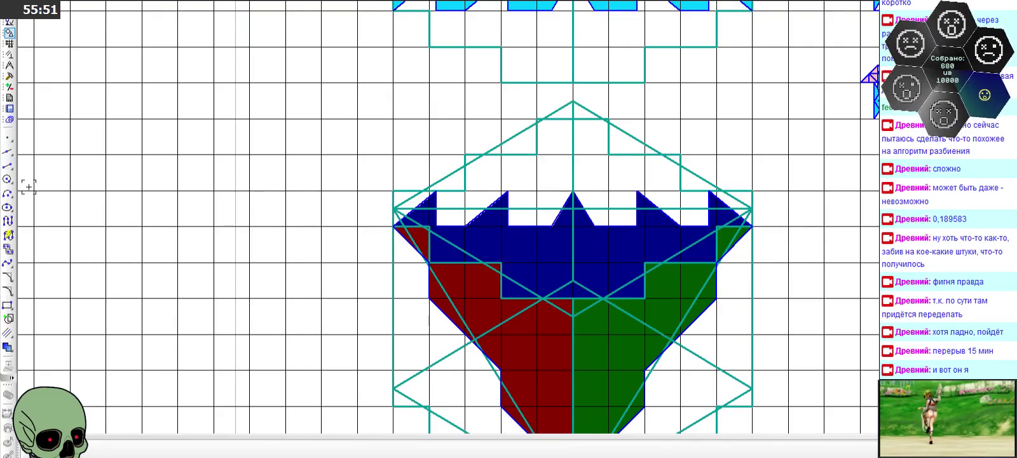
click(7, 165)
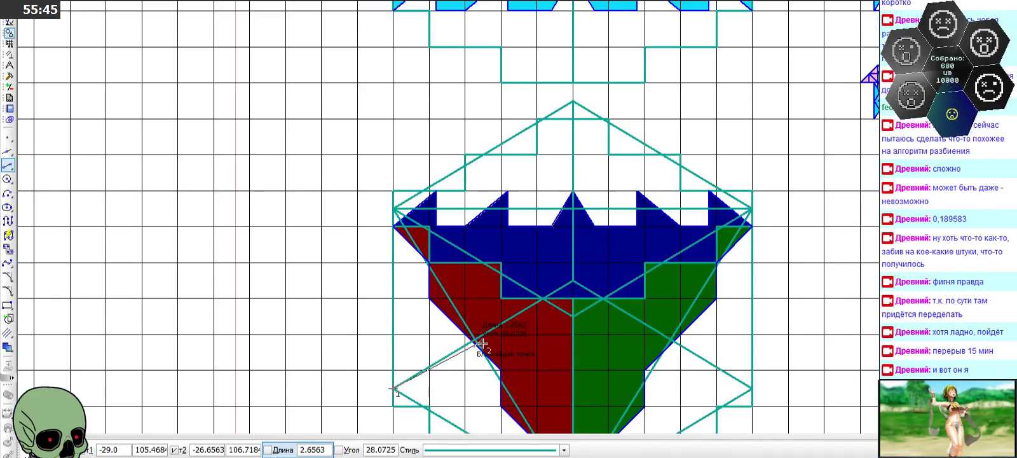
scroll(479, 340, up, 4)
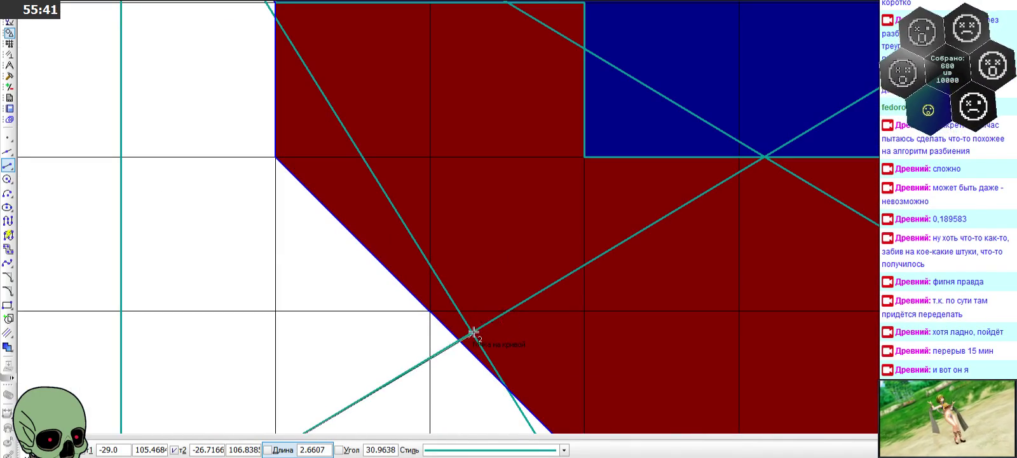
scroll(473, 337, up, 3)
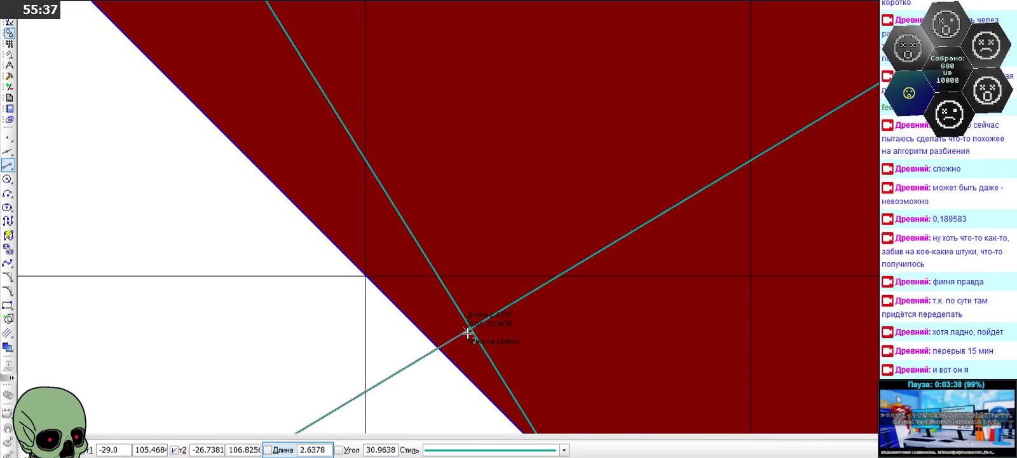
key(Escape)
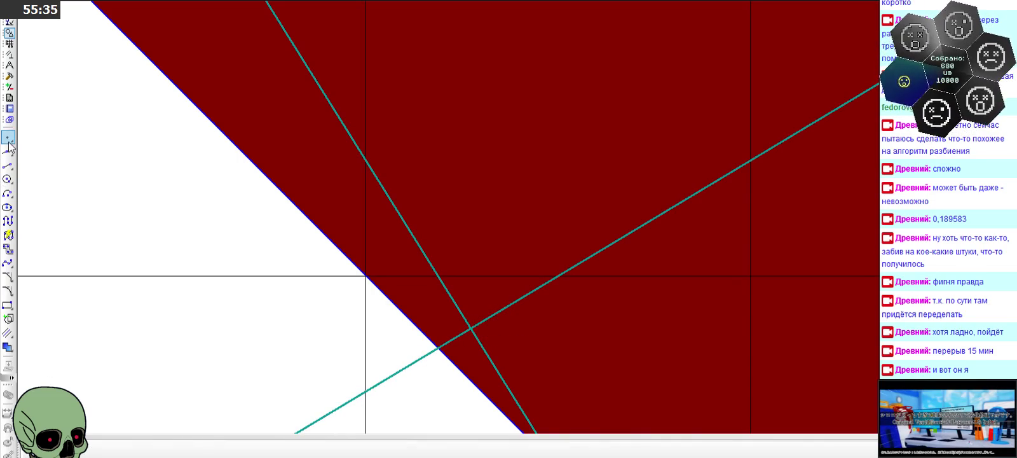
click(7, 137)
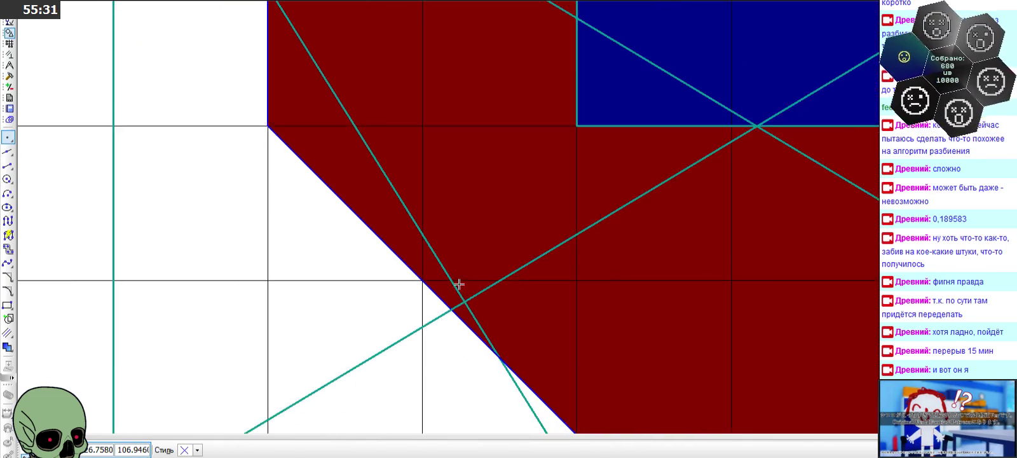
scroll(459, 288, down, 1)
scroll(458, 288, down, 1)
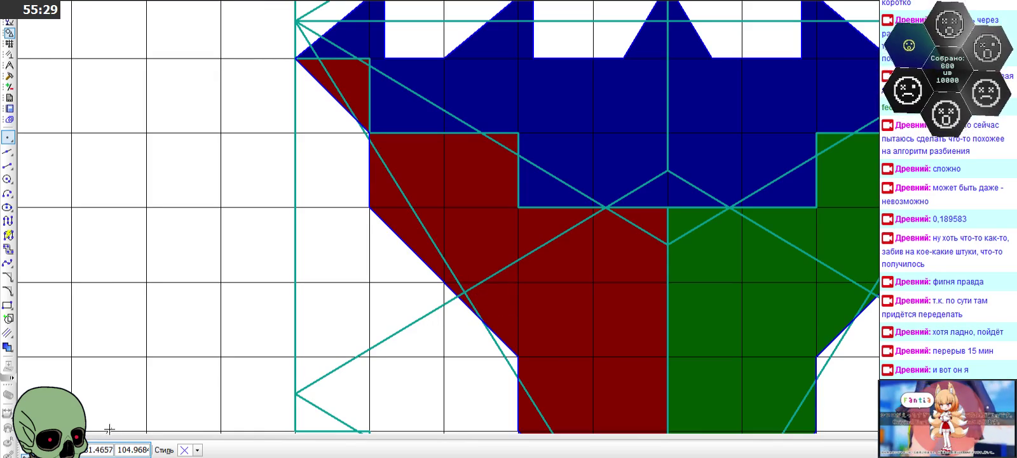
key(Escape)
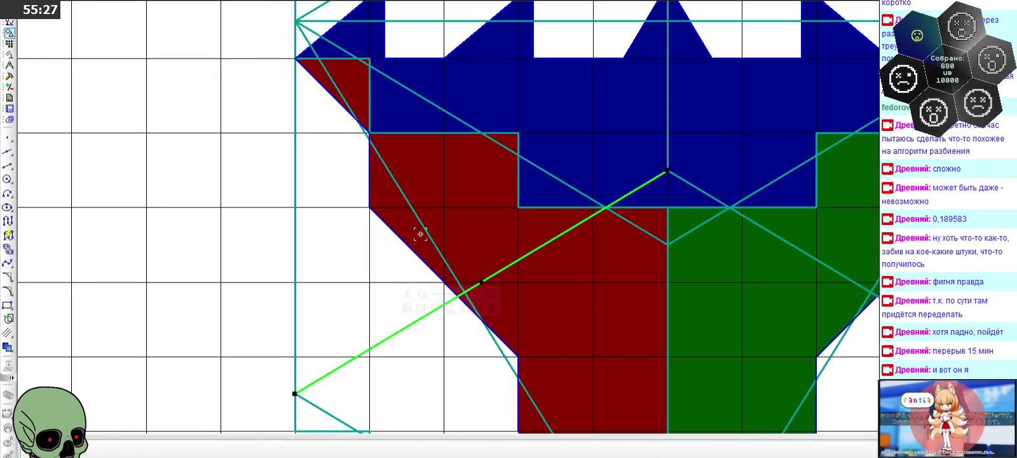
- Delete the old left diagonal construction line
click(423, 225)
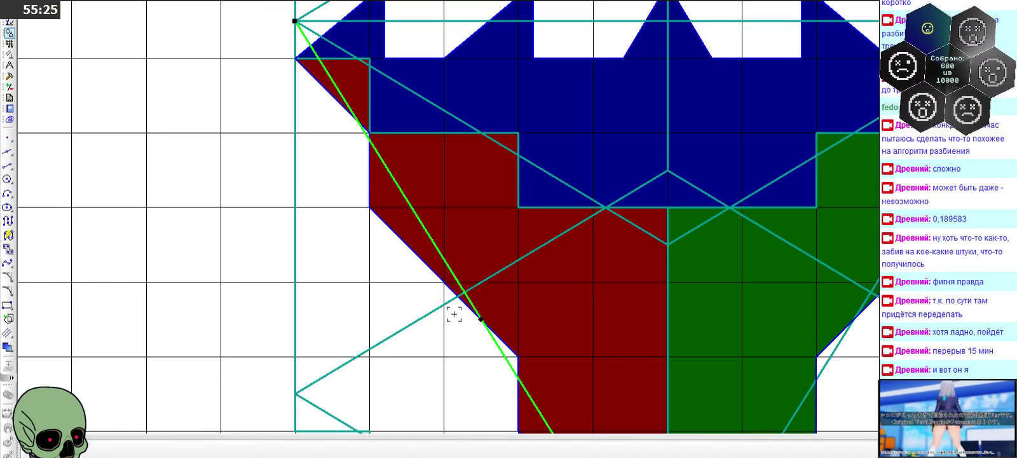
scroll(387, 216, down, 2)
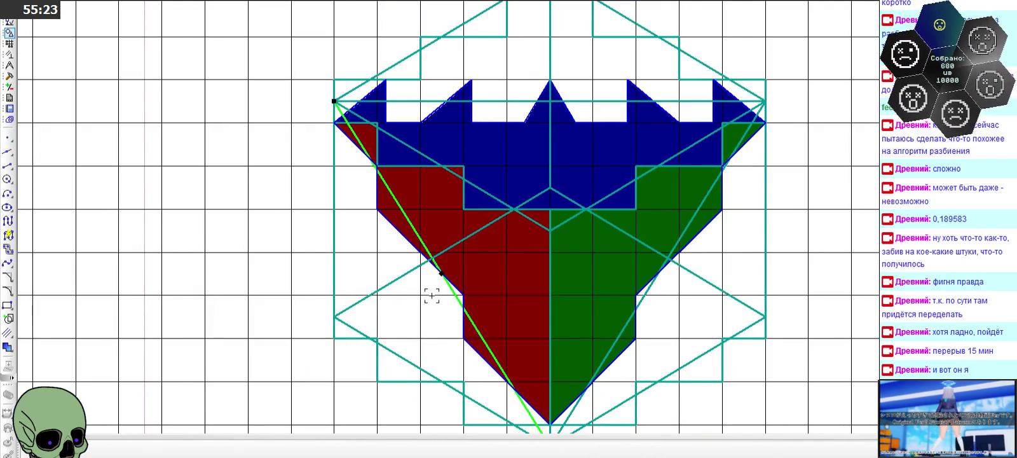
scroll(429, 291, down, 1)
key(Delete)
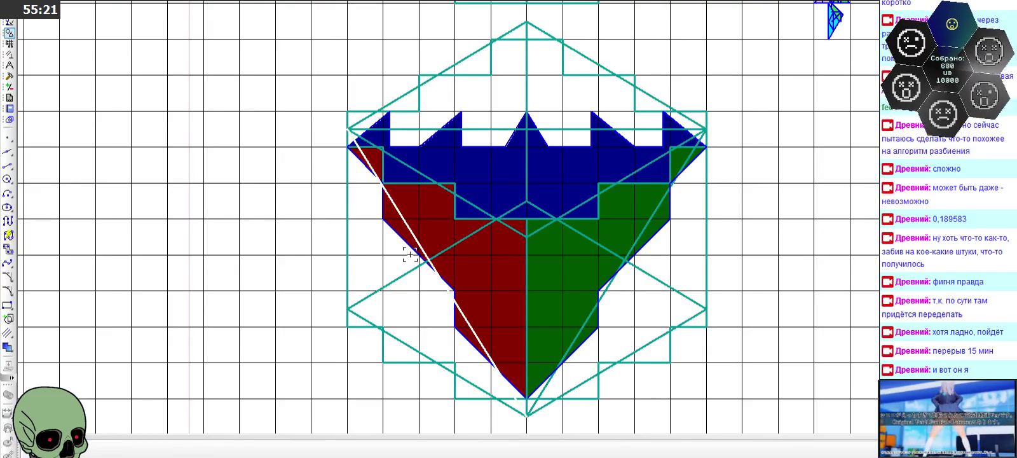
- Draw a new segment from the hull's bottom tip to its top-left corner
click(8, 165)
click(527, 413)
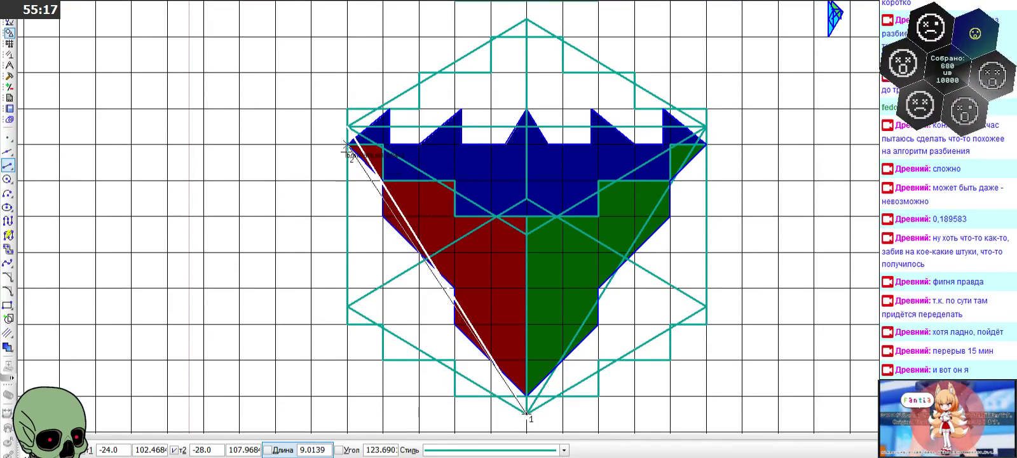
click(348, 126)
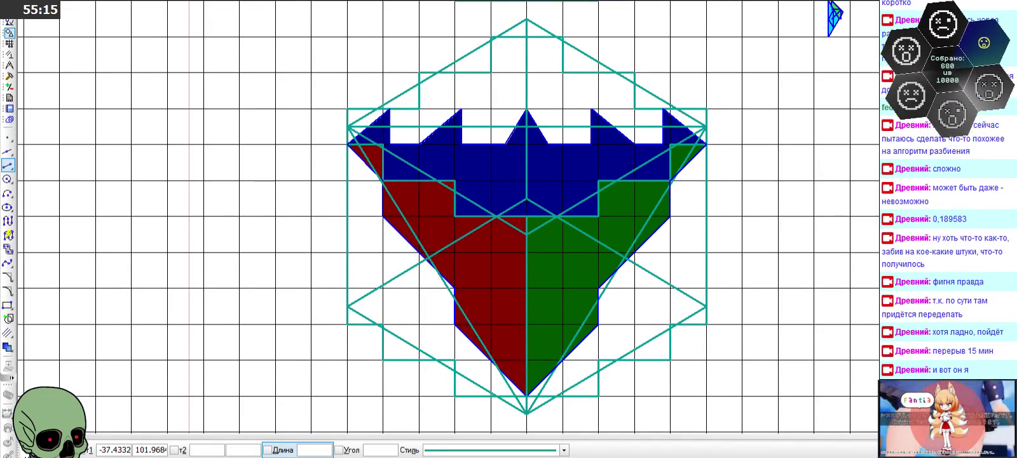
key(Escape)
click(7, 138)
scroll(431, 234, up, 3)
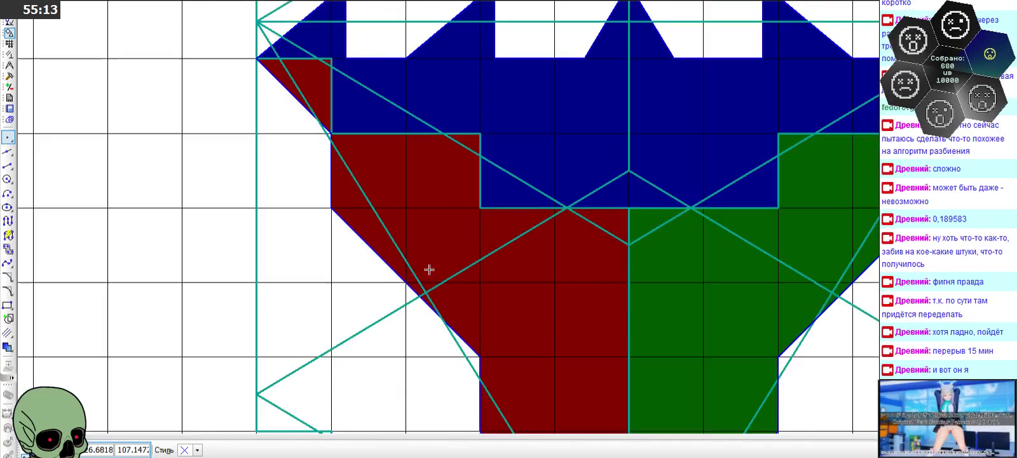
scroll(431, 234, up, 2)
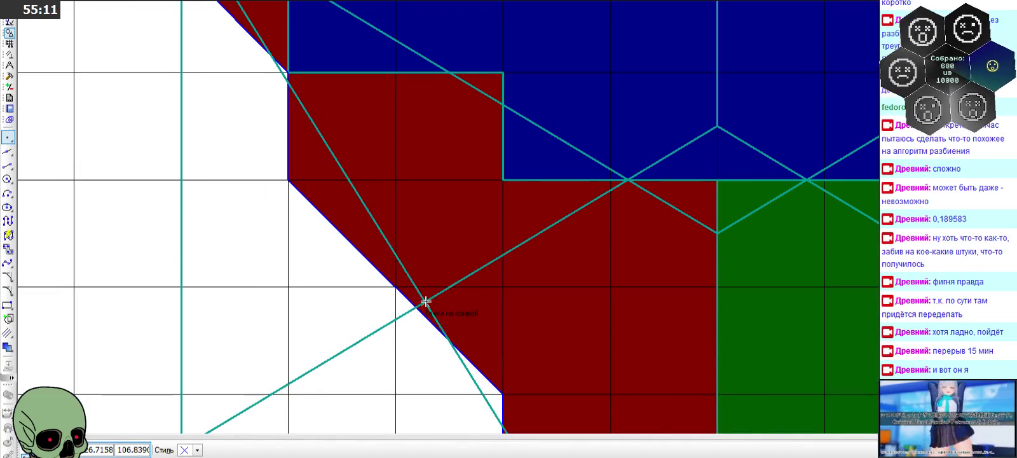
scroll(426, 297, up, 2)
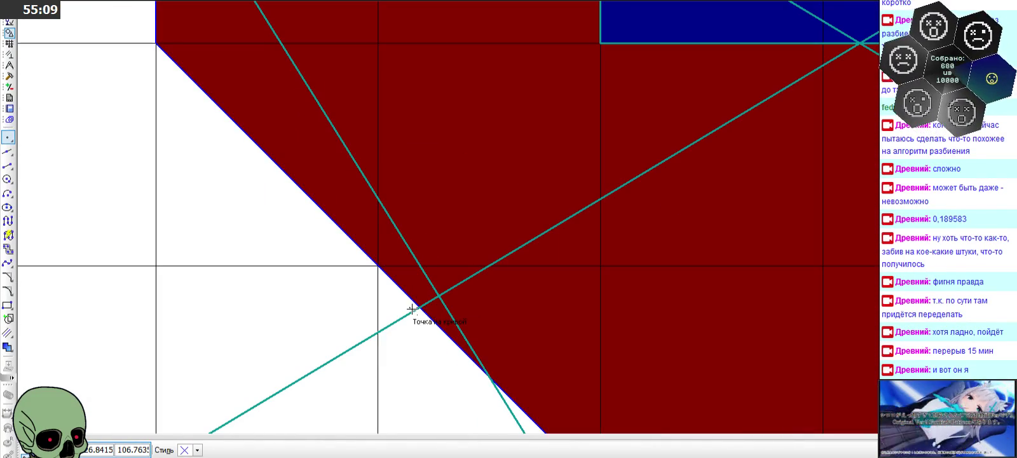
scroll(432, 295, down, 3)
scroll(454, 274, down, 1)
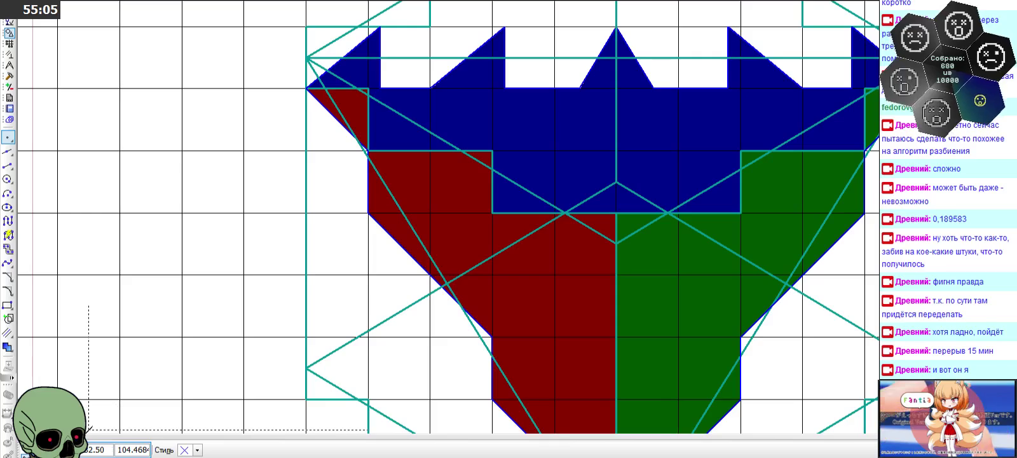
- Delete the old left diagonal and draw a segment from the left vertex to the hull's centre
key(Escape)
click(332, 352)
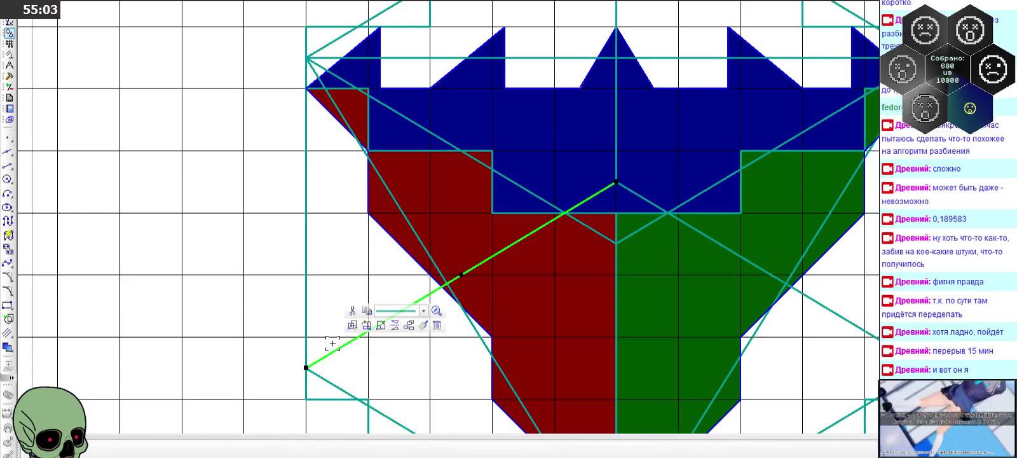
key(Delete)
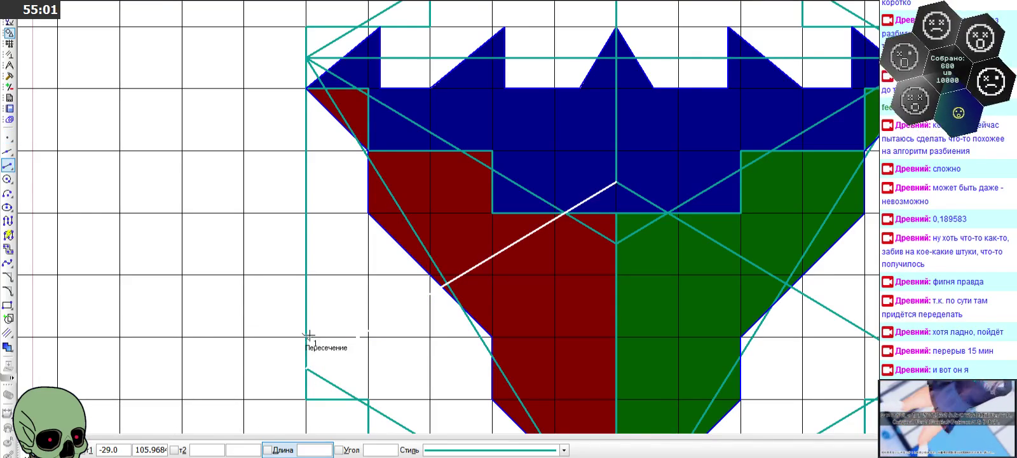
click(306, 369)
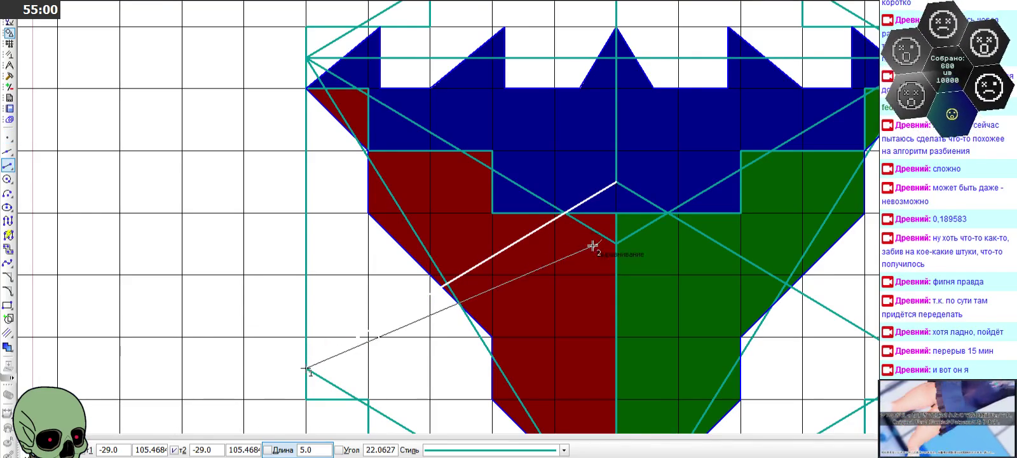
click(616, 183)
click(77, 449)
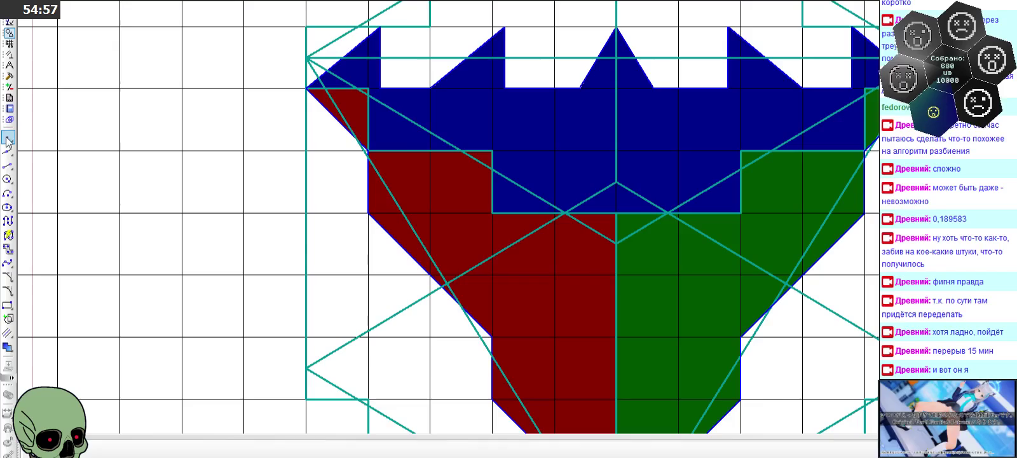
- Delete the remaining left diagonal construction line
click(7, 139)
scroll(448, 289, up, 3)
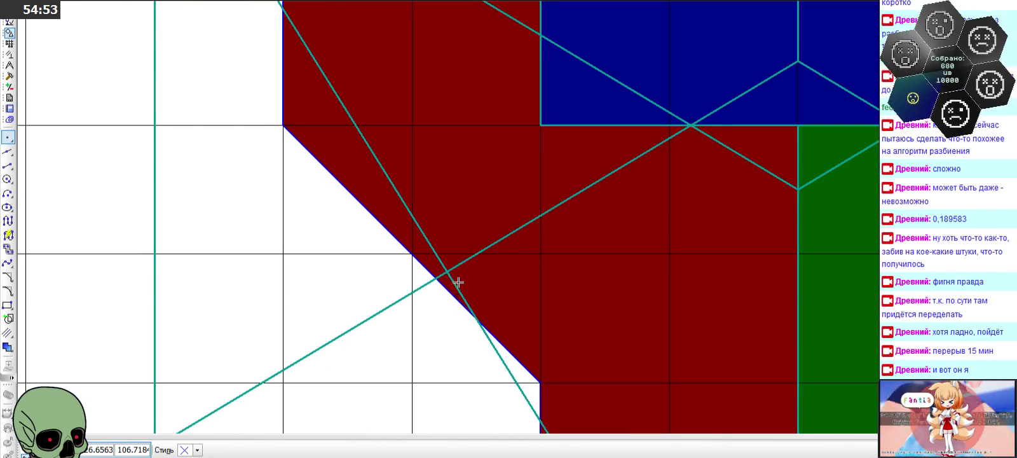
scroll(448, 273, down, 10)
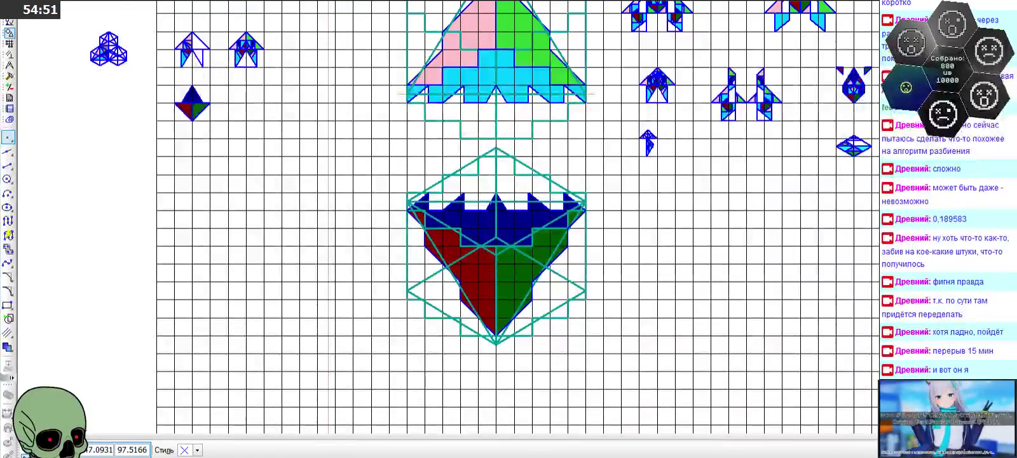
scroll(554, 312, up, 4)
click(256, 214)
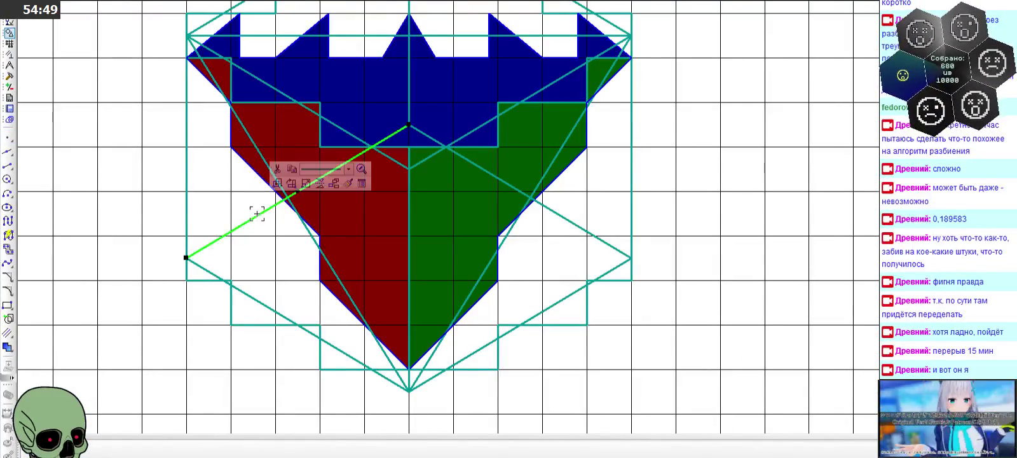
key(Delete)
- Draw a segment parallel to the lower-right teal line from the left vertex to the red hull edge
scroll(400, 205, down, 1)
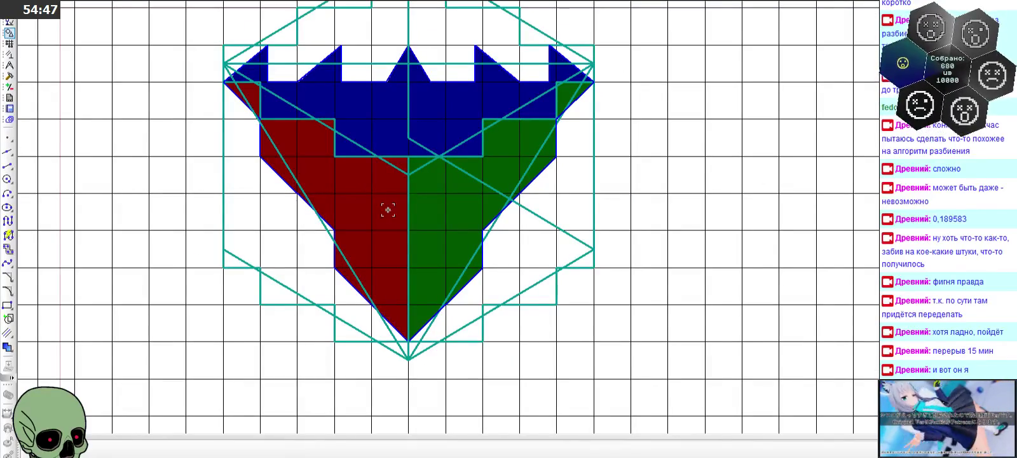
click(6, 167)
click(42, 167)
click(453, 333)
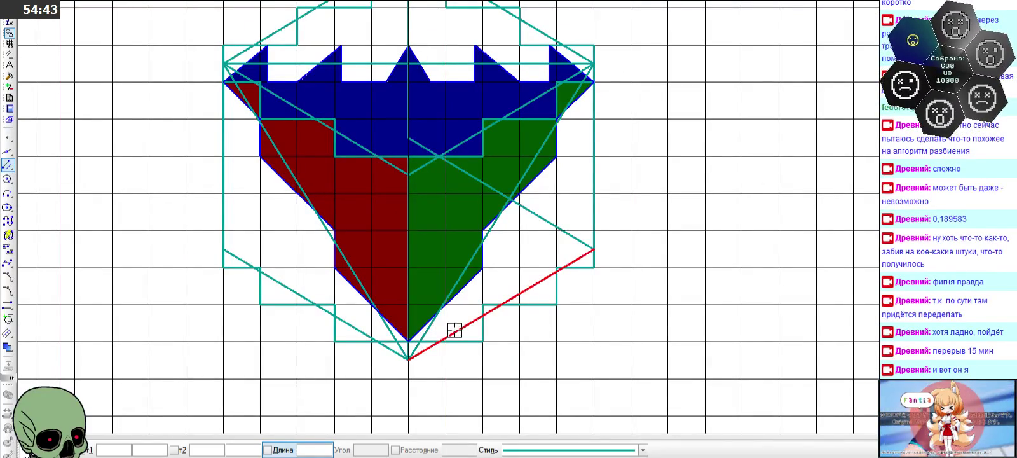
click(223, 249)
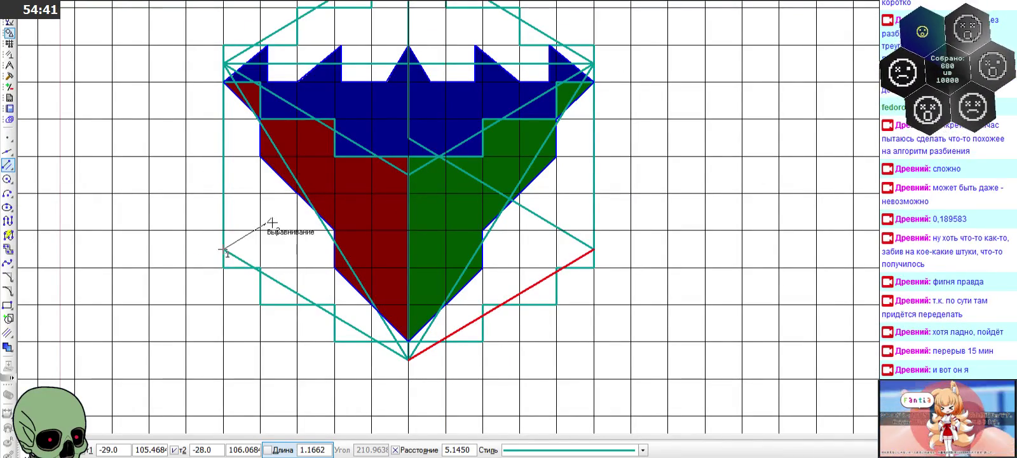
scroll(291, 193, up, 3)
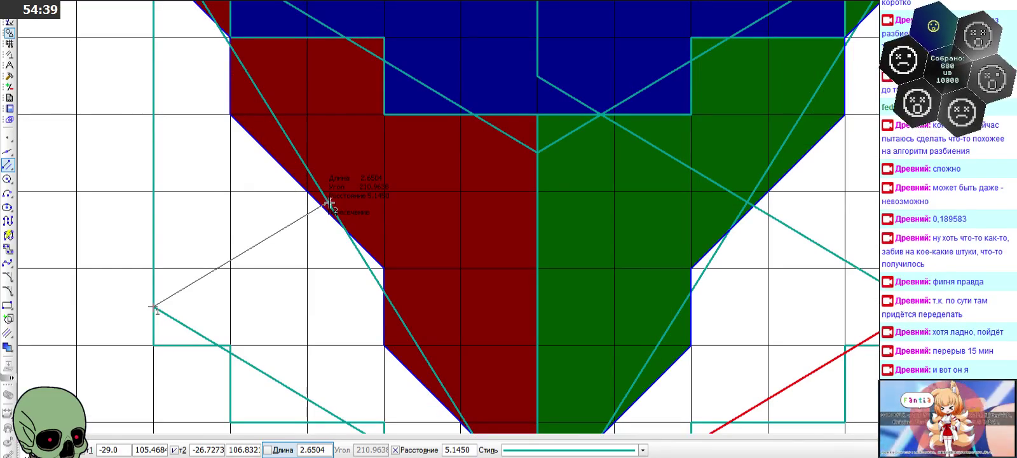
scroll(328, 200, up, 3)
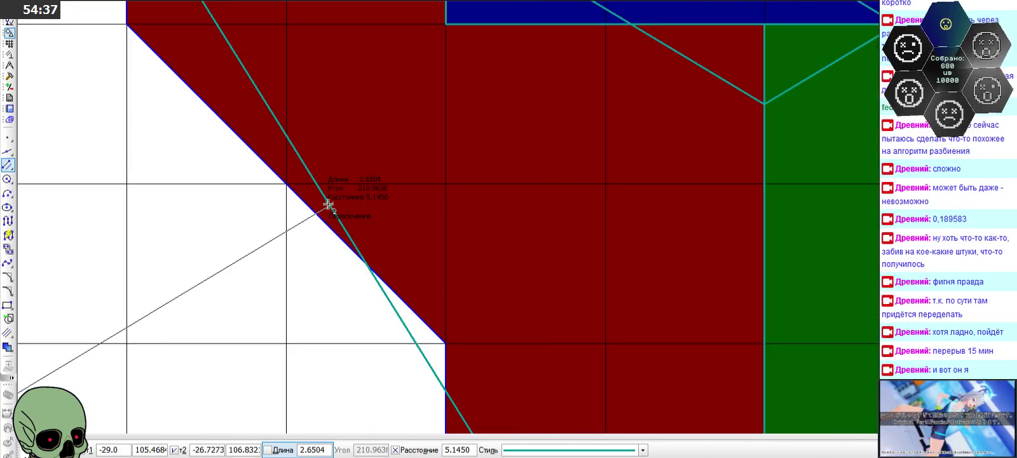
click(328, 206)
- Draw a teal segment from the red hull edge to the hull's centre point
scroll(349, 230, down, 2)
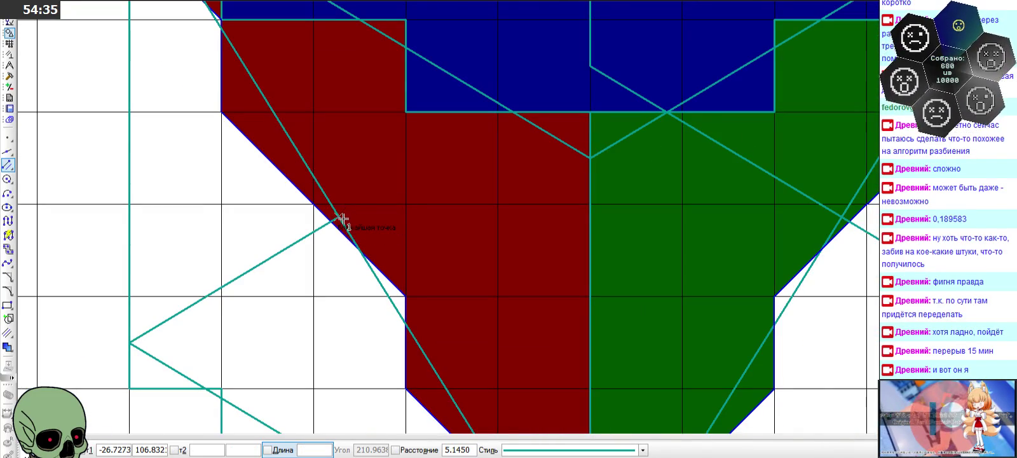
click(338, 218)
scroll(339, 218, down, 2)
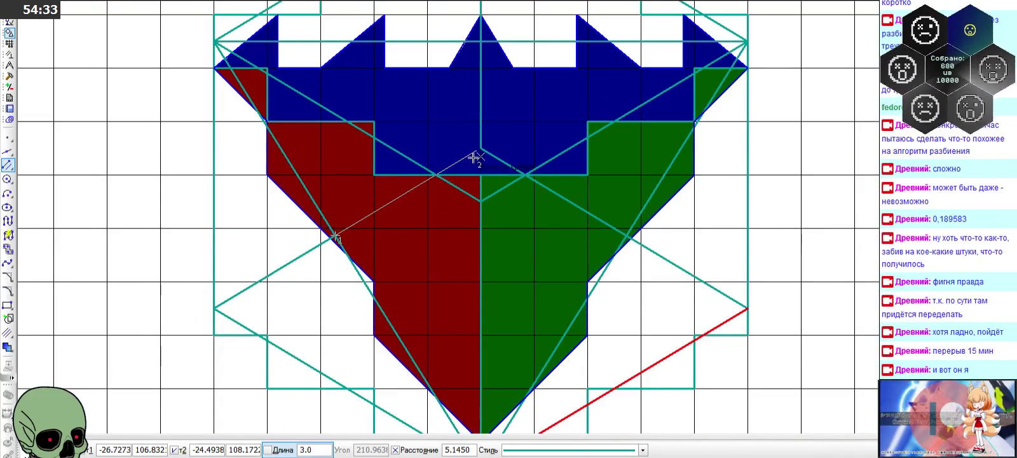
click(481, 149)
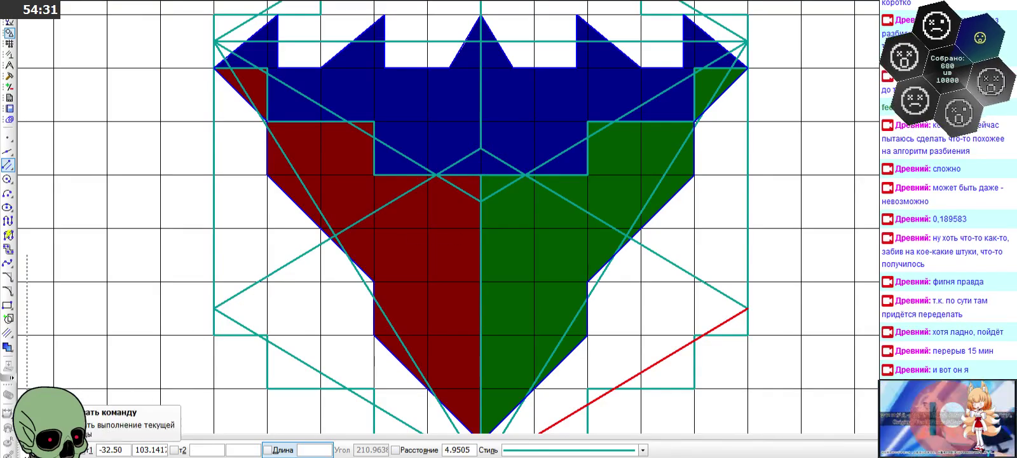
click(85, 445)
scroll(448, 210, down, 1)
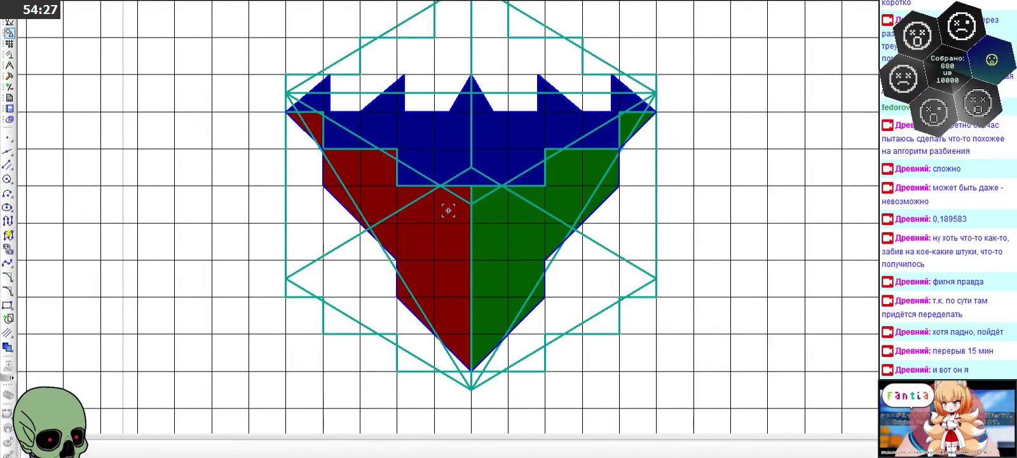
click(9, 56)
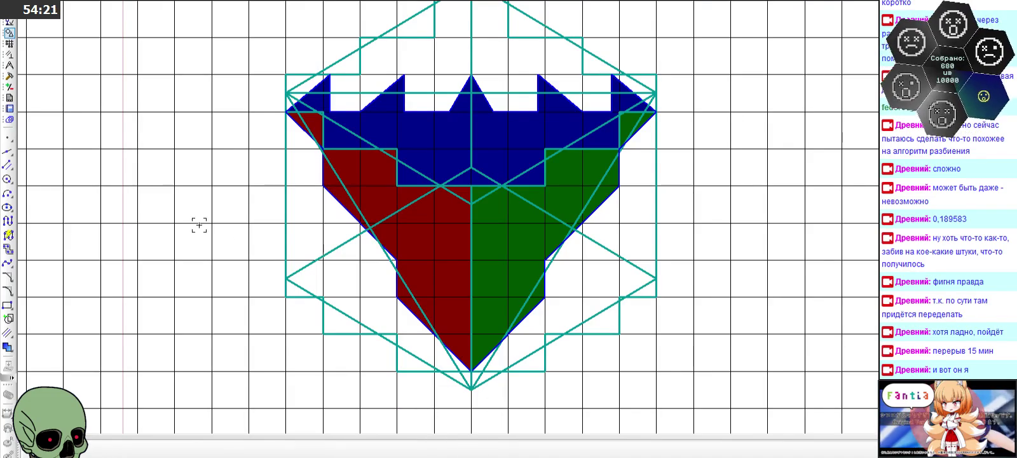
click(9, 65)
click(8, 150)
scroll(313, 234, up, 3)
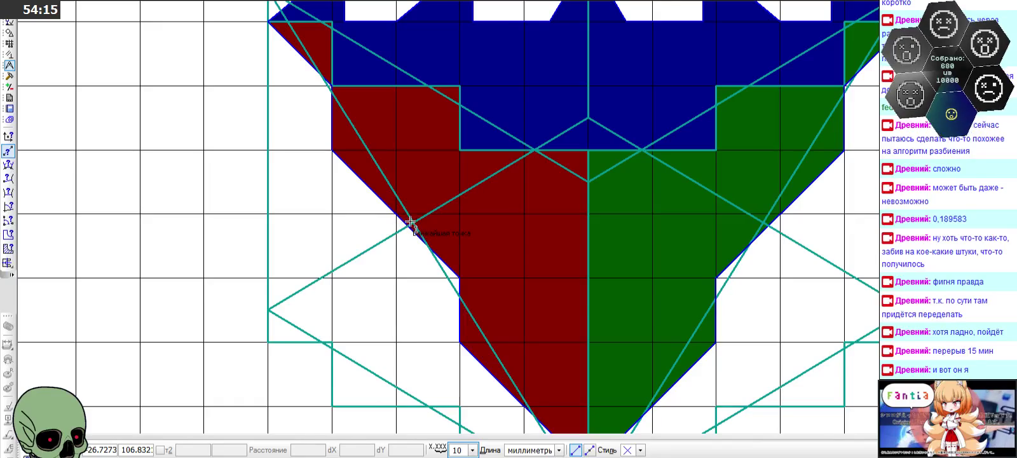
click(412, 221)
click(268, 309)
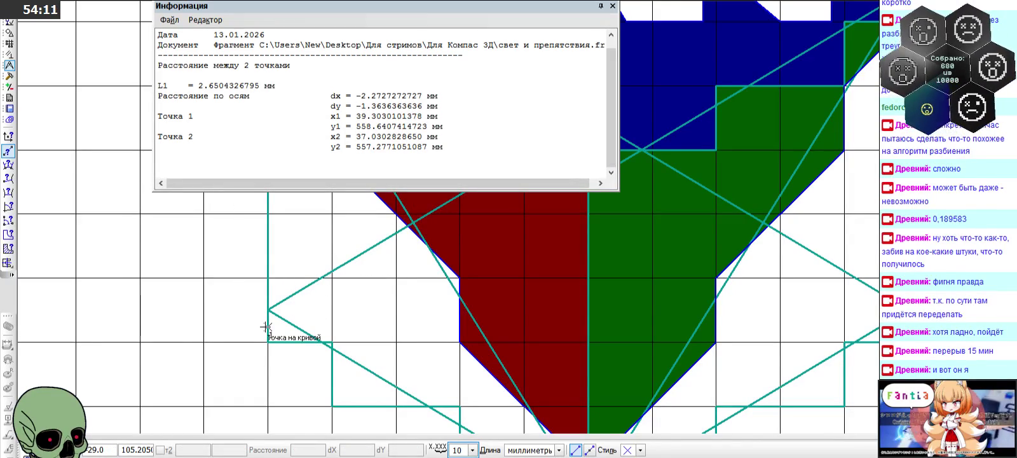
drag(199, 85, 258, 85)
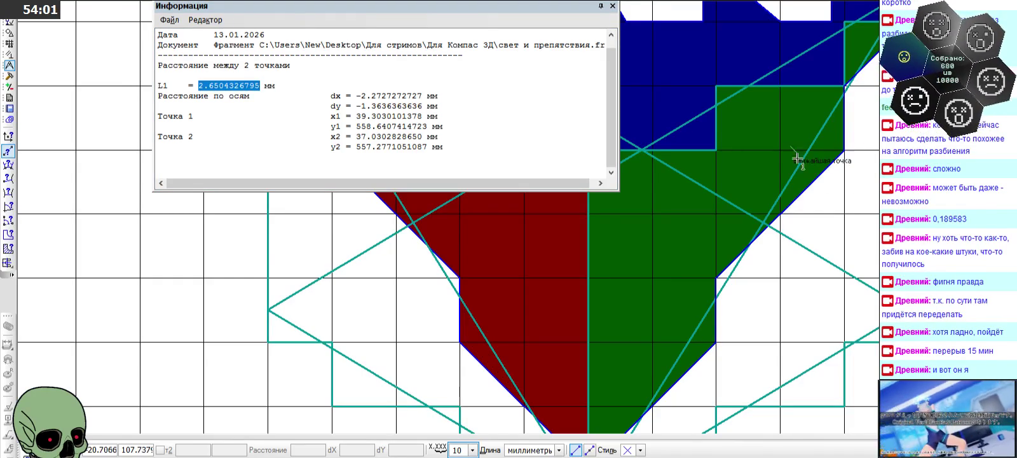
click(612, 6)
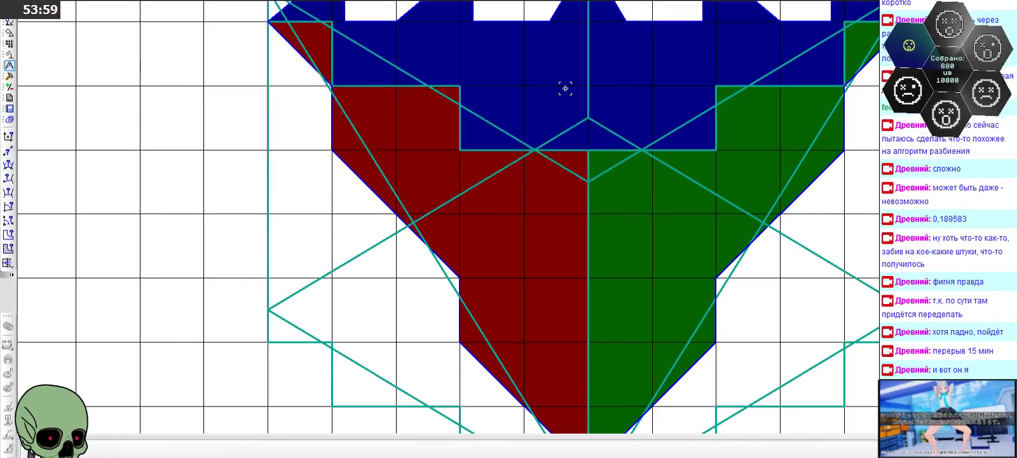
click(9, 151)
click(269, 308)
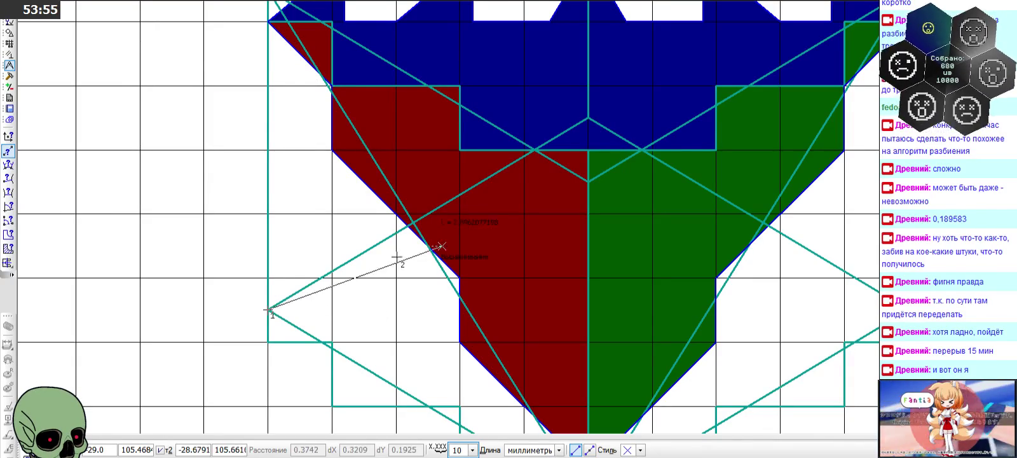
click(588, 118)
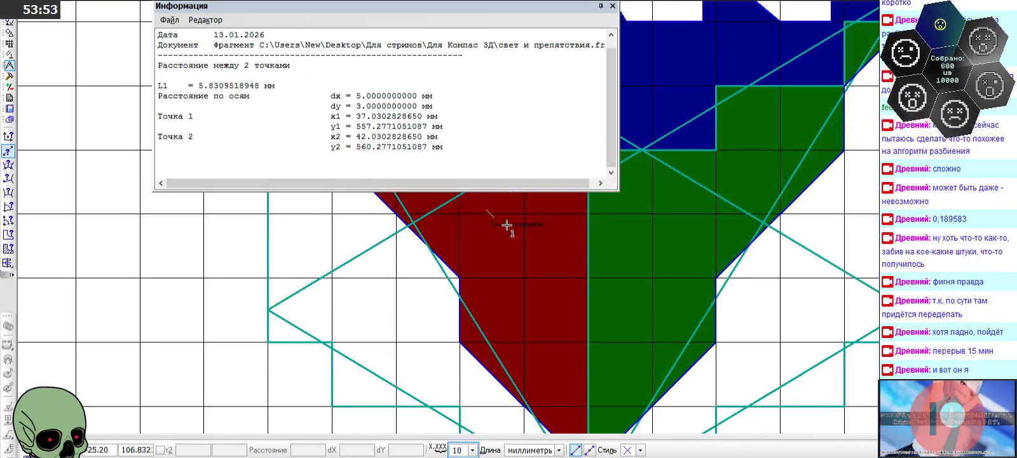
drag(198, 85, 261, 86)
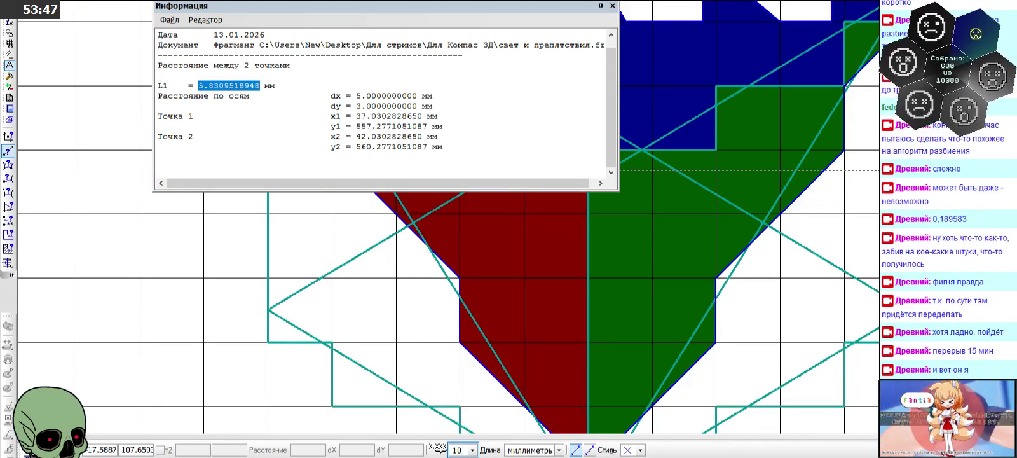
click(612, 5)
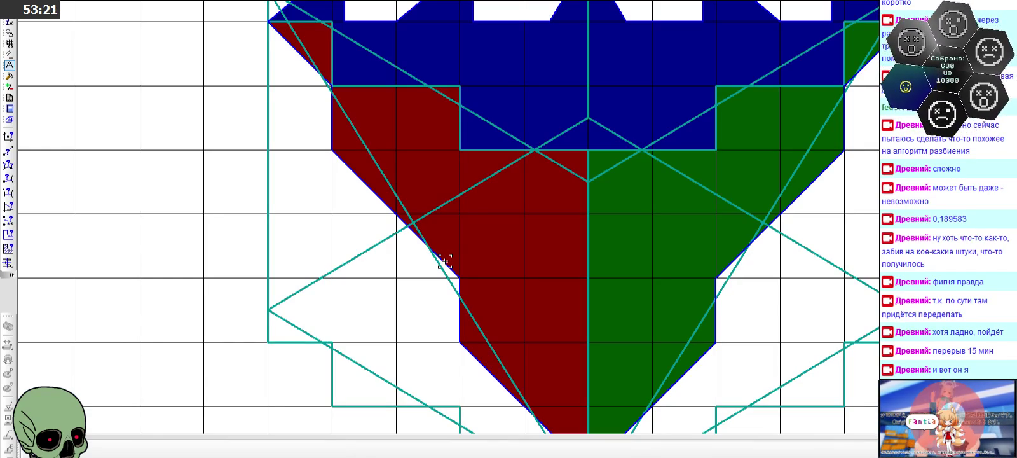
scroll(445, 262, down, 1)
- Pick the Rectangle tool from the Geometry toolbar's line flyout area
scroll(388, 241, down, 1)
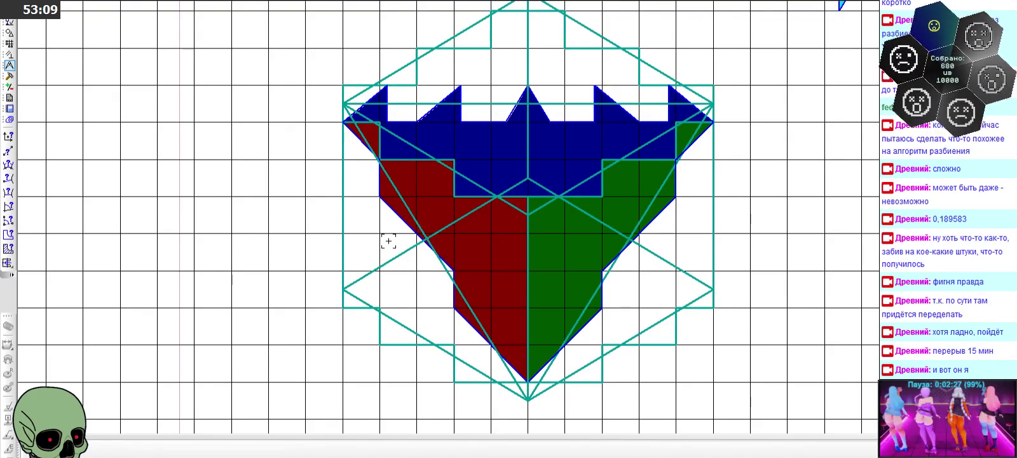
scroll(295, 236, down, 2)
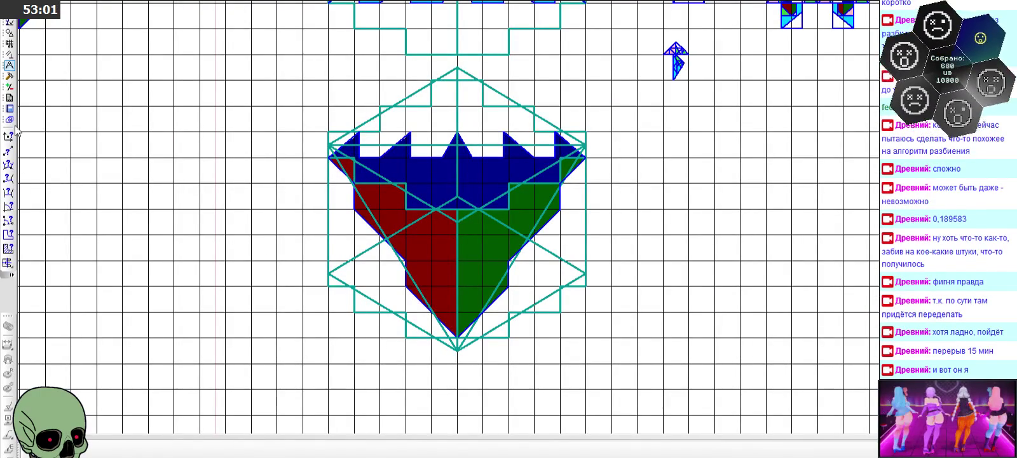
click(10, 33)
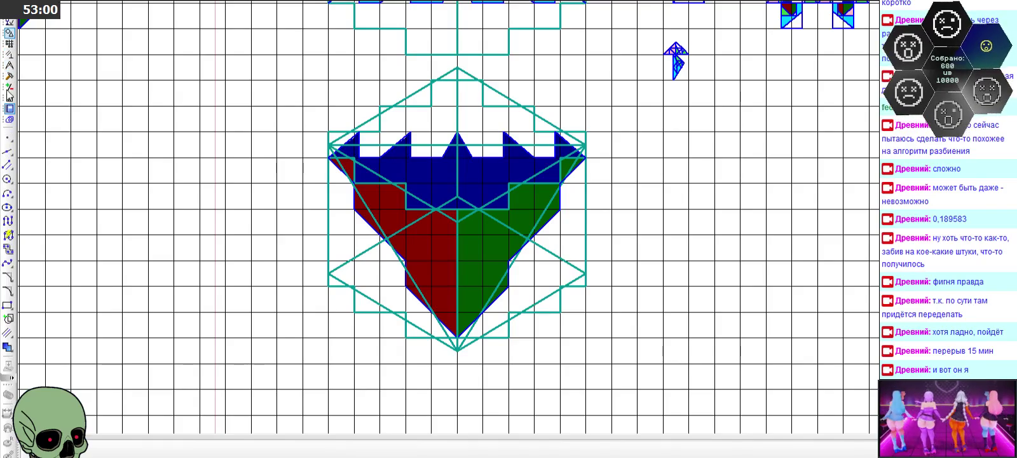
click(8, 166)
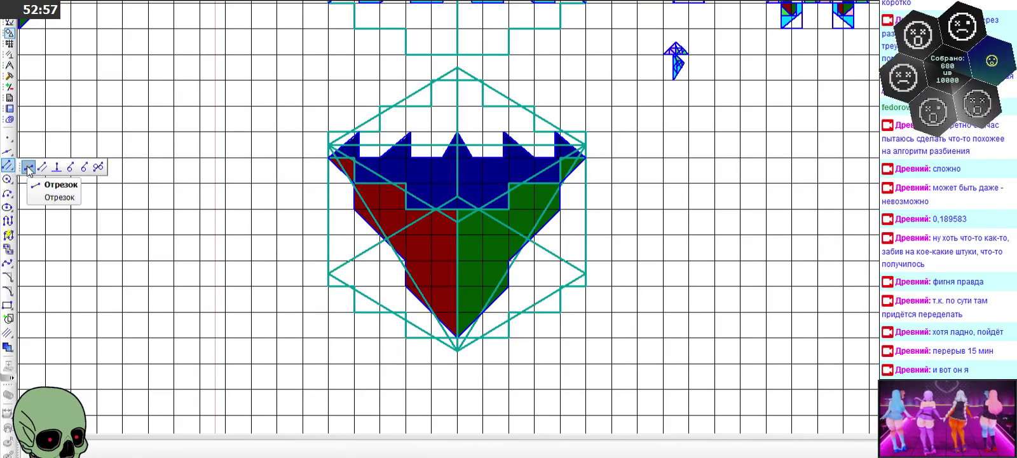
click(27, 166)
click(8, 305)
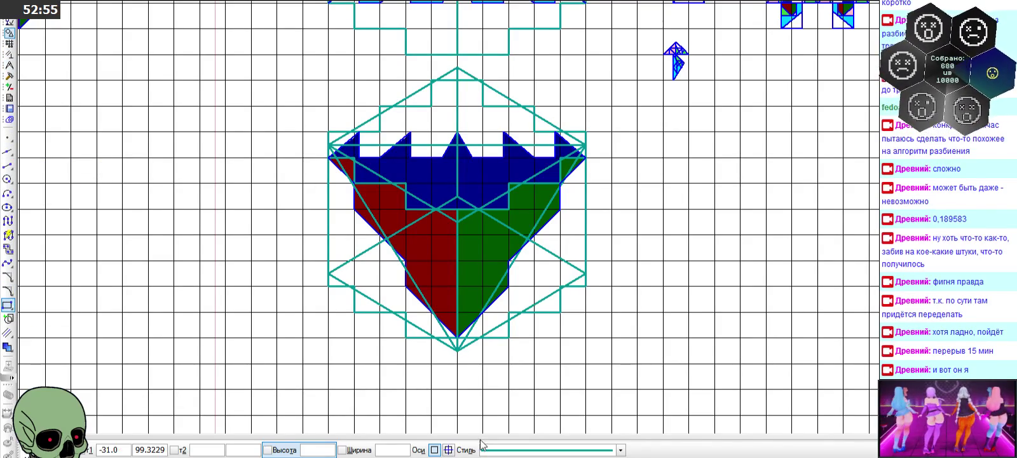
- Draw a teal square right of the ship sprite by placing two opposite corners
scroll(532, 275, down, 2)
scroll(531, 276, up, 2)
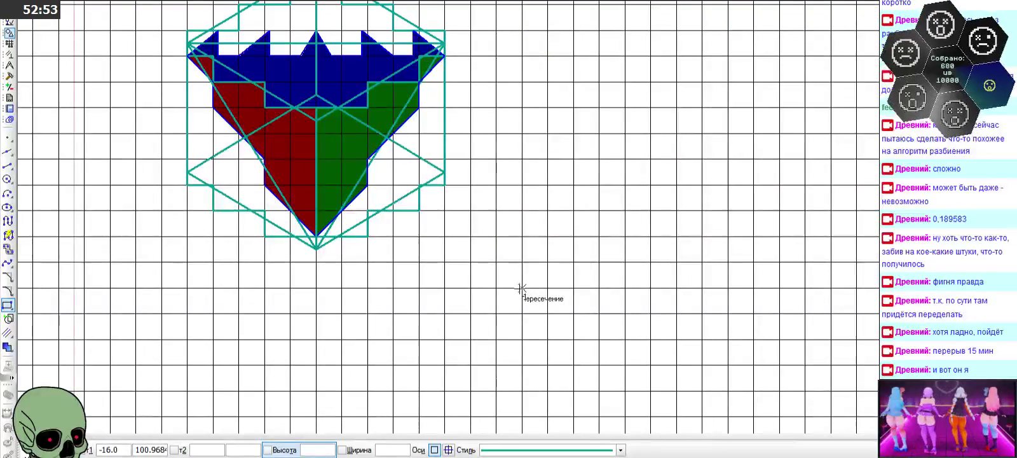
click(522, 287)
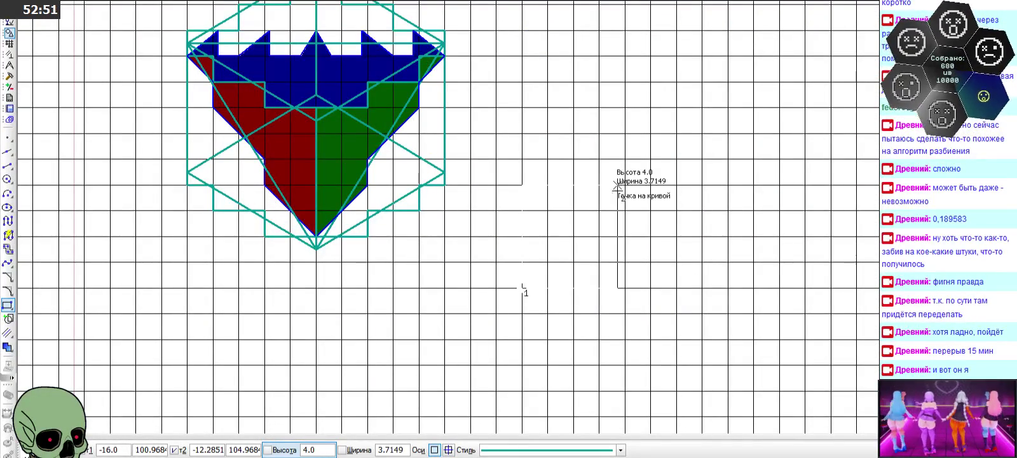
click(650, 158)
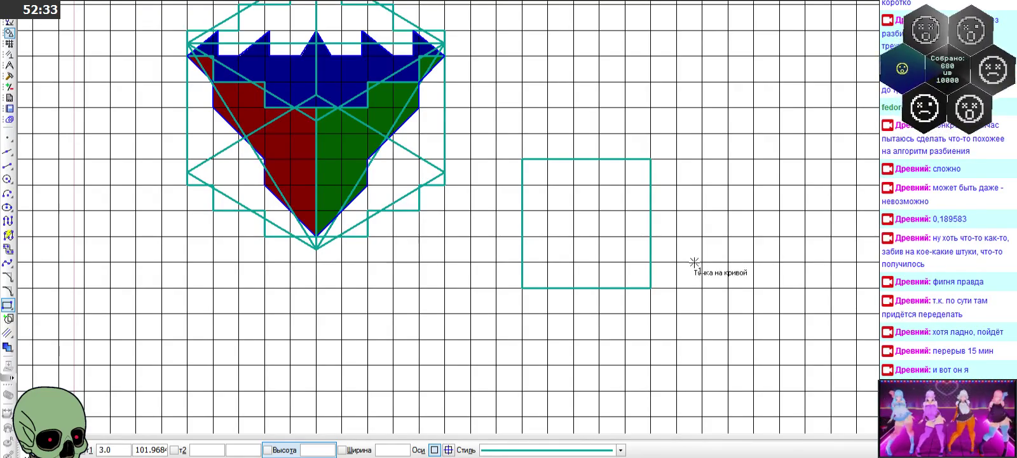
key(Escape)
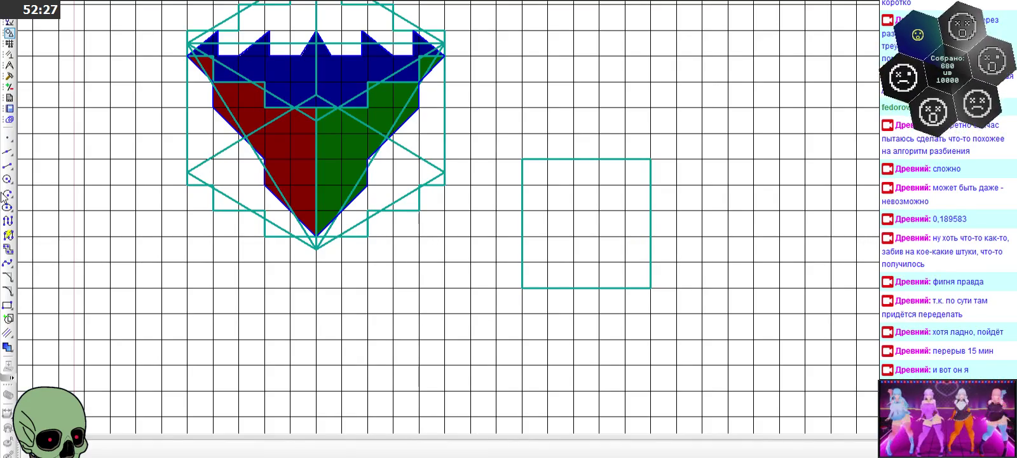
click(7, 165)
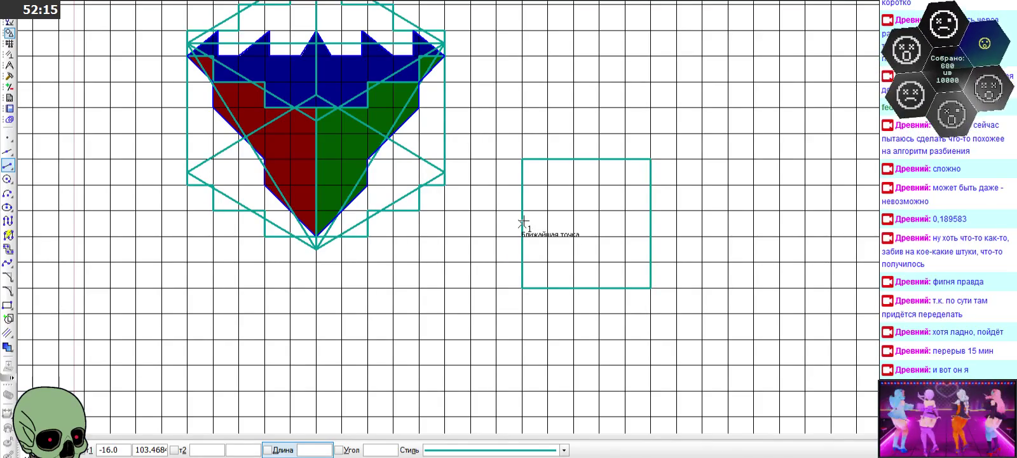
- Draw a length-11 horizontal line below the square and a diagonal to its lower-right corner
click(325, 450)
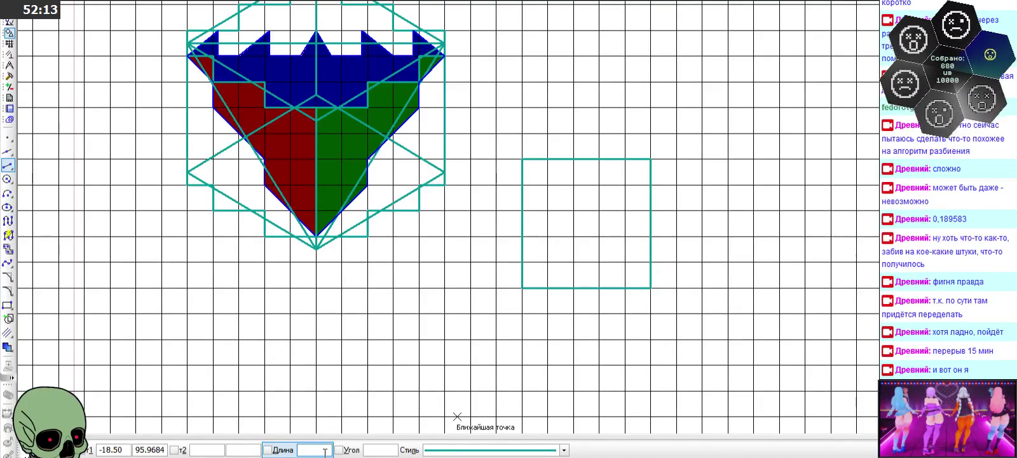
text(11)
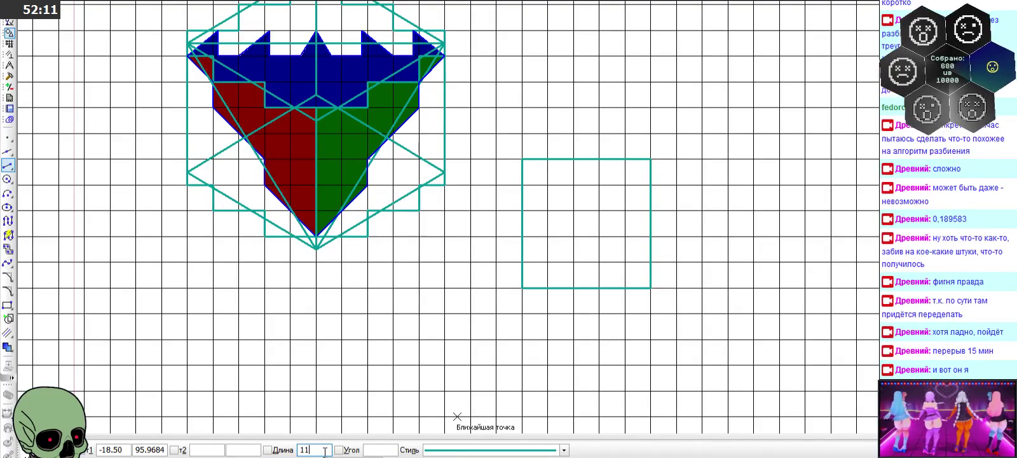
key(Return)
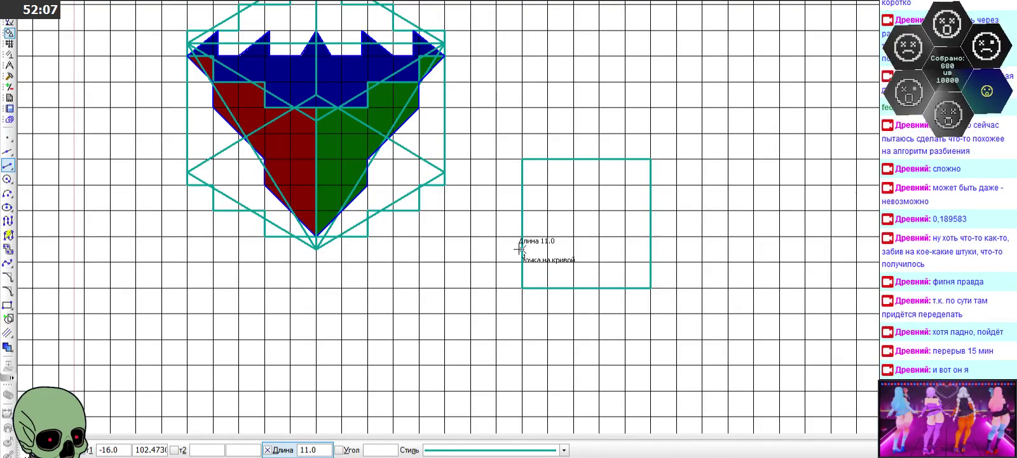
scroll(516, 246, down, 1)
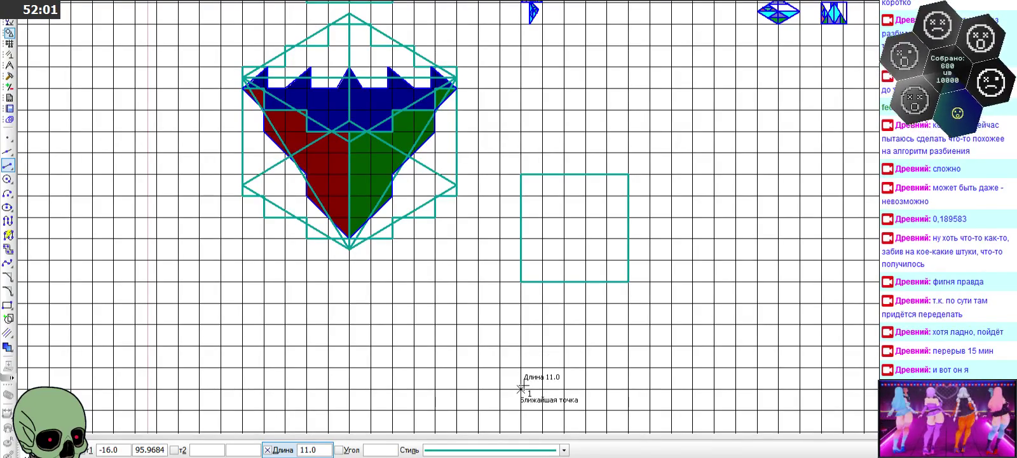
click(522, 389)
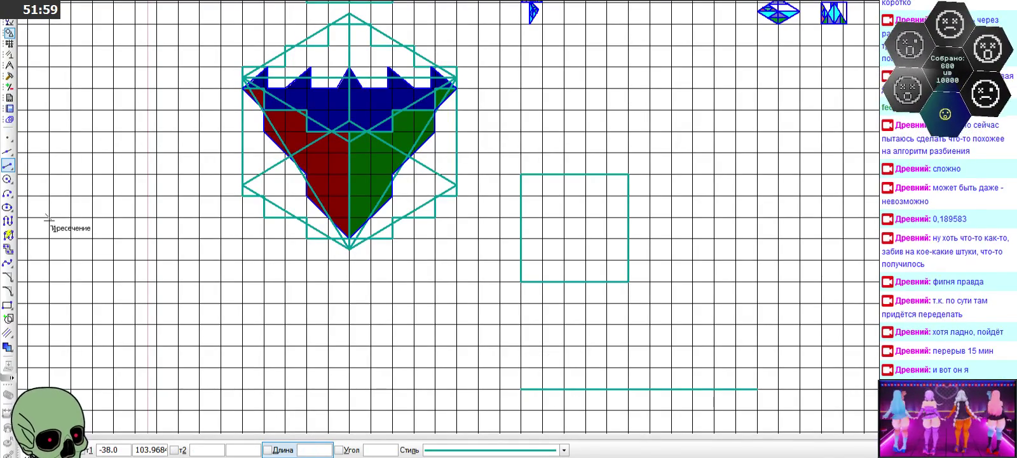
click(759, 391)
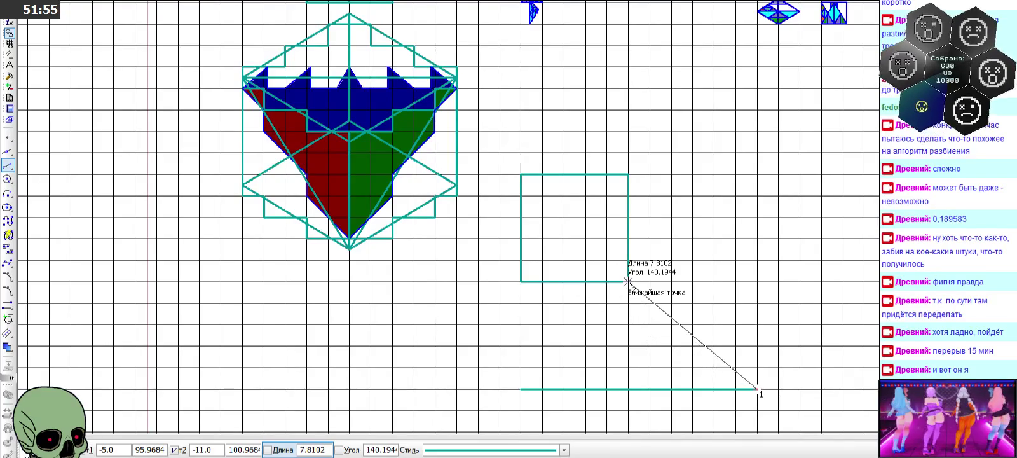
click(628, 281)
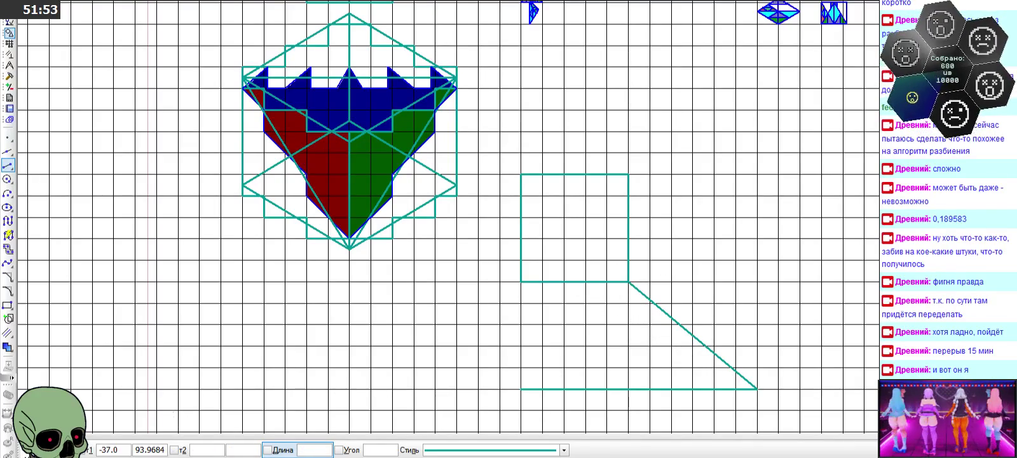
- Start a segment parallel to the diagonal from the square's left edge, then cancel it
drag(7, 165, 28, 170)
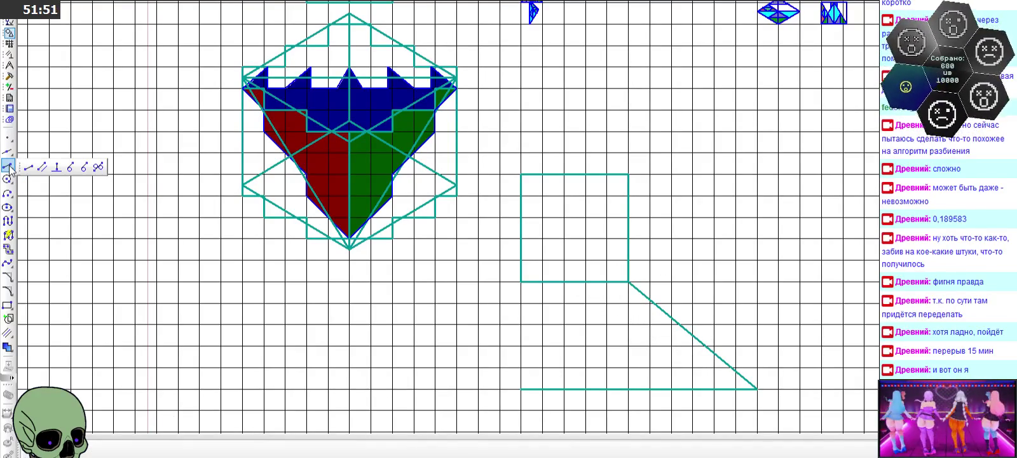
click(42, 166)
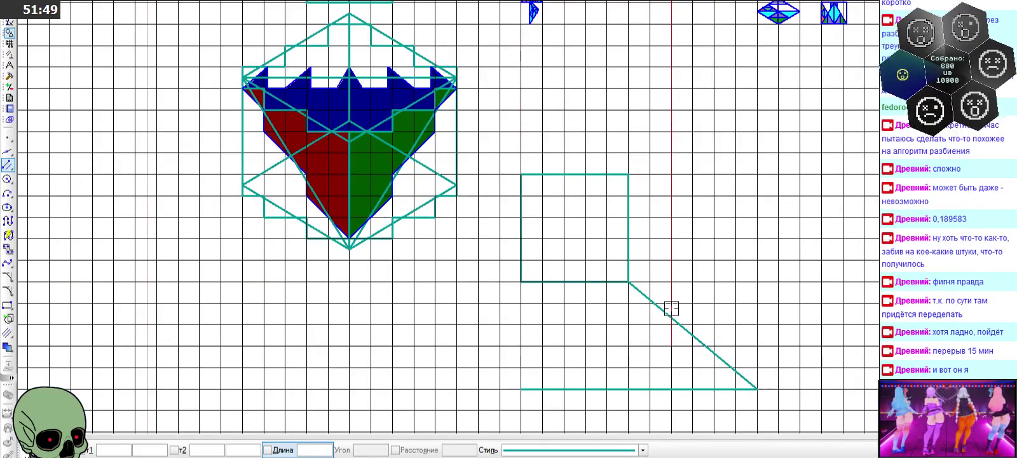
click(665, 312)
click(522, 176)
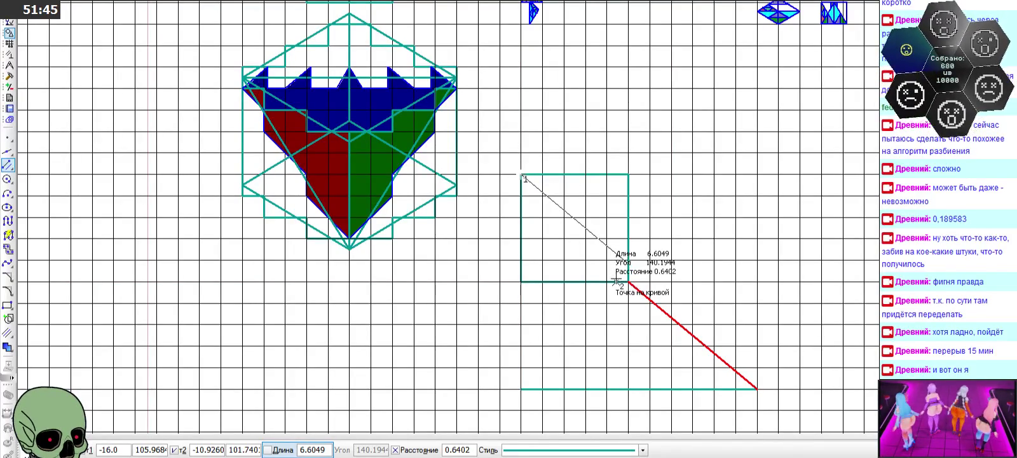
key(Escape)
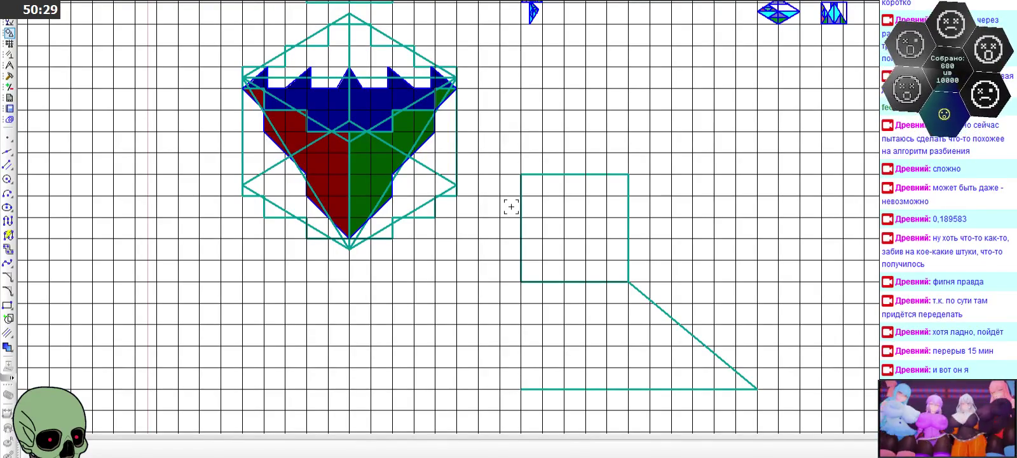
- Adjust the view of the square and its triangular diagonal wedge
scroll(511, 206, down, 1)
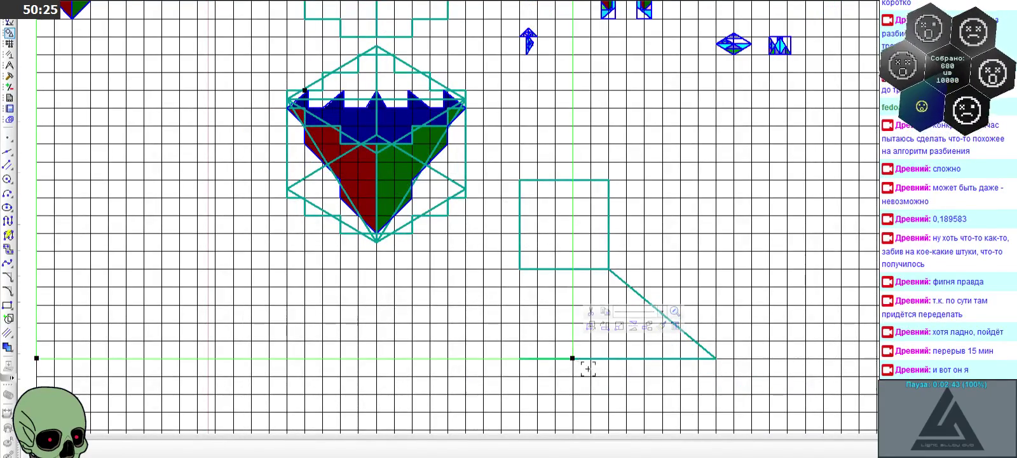
- Delete the bottom horizontal line and the diagonal below the square
scroll(570, 357, up, 1)
click(574, 343)
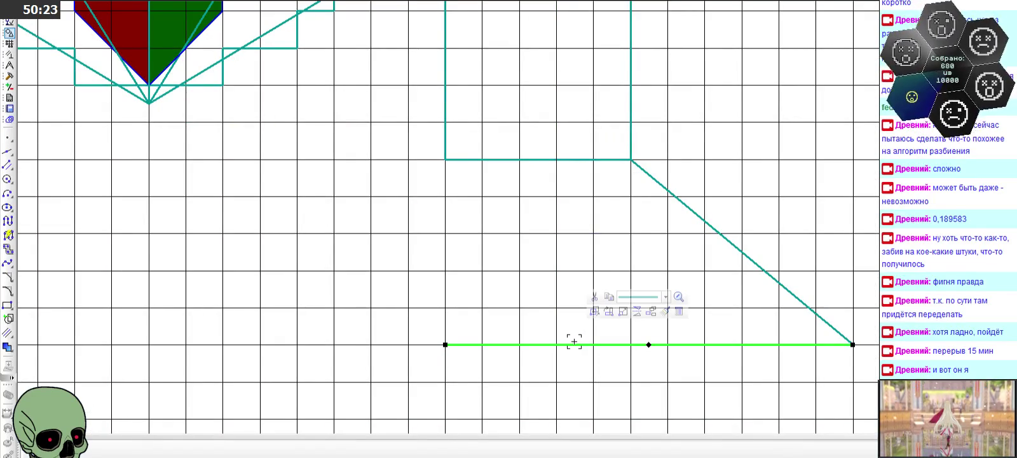
key(Delete)
click(692, 216)
key(Delete)
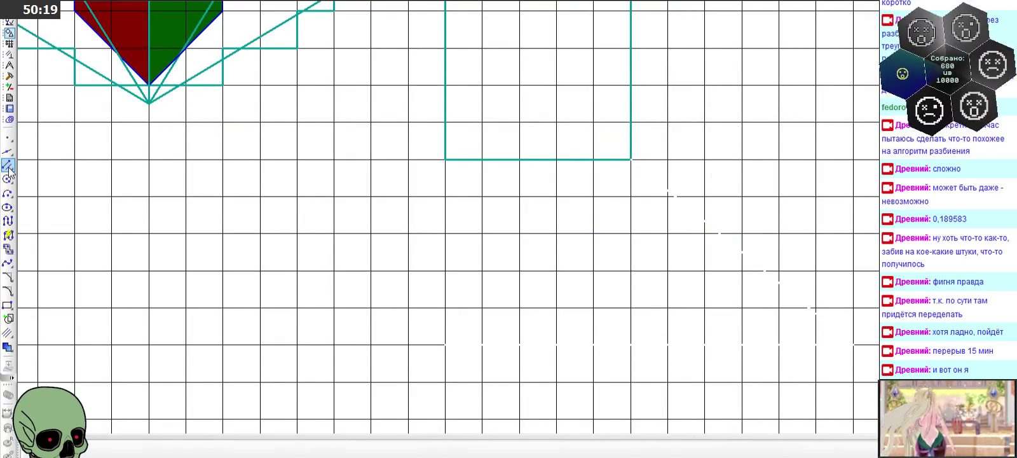
- Start a plain segment with its length fixed at 11.0
drag(9, 168, 13, 165)
text(11.0)
key(Return)
scroll(435, 162, down, 3)
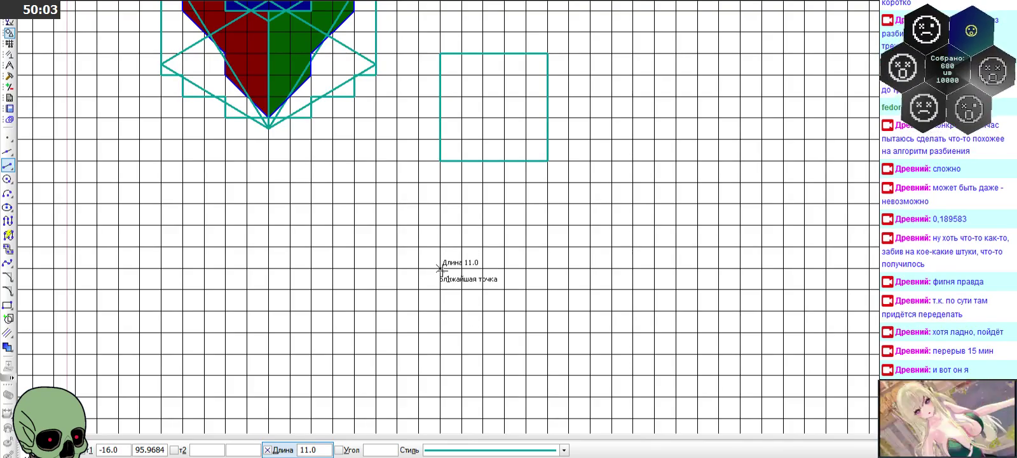
- Place the length-11 line lower beneath the square and begin a diagonal to its lower-right corner
click(440, 374)
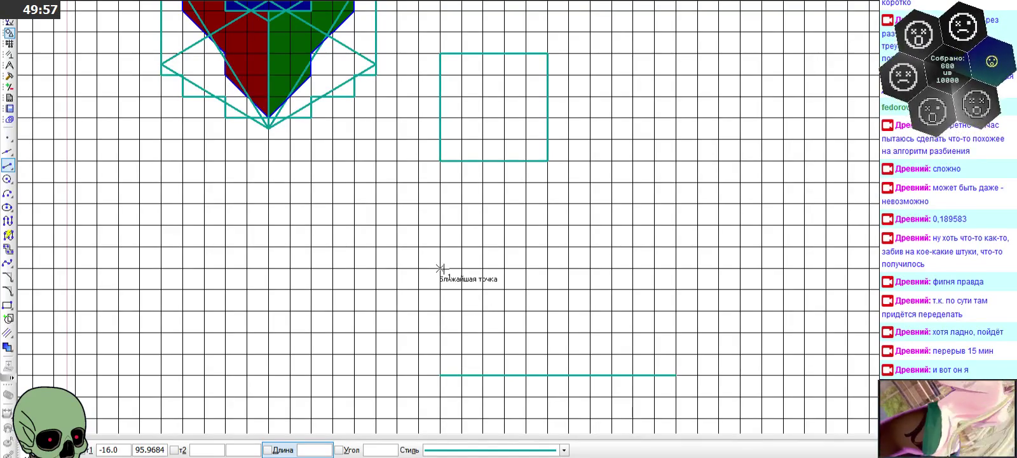
click(676, 375)
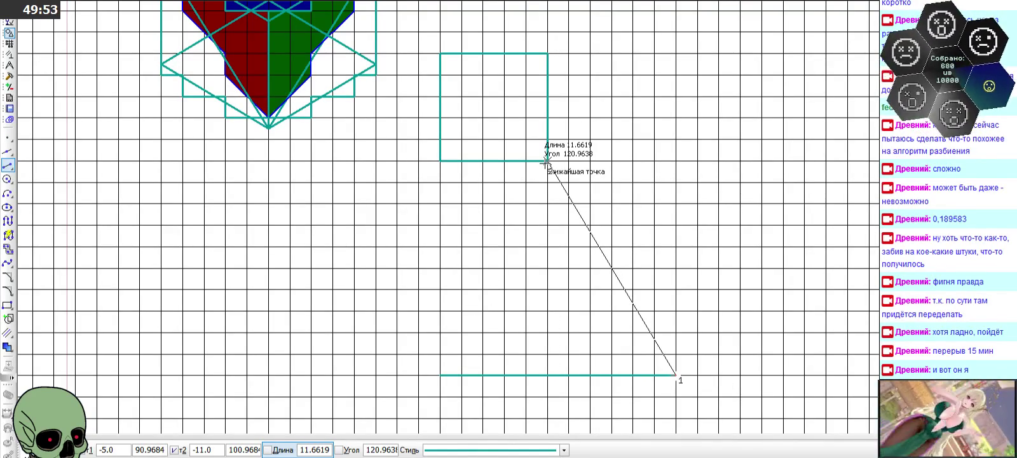
click(547, 161)
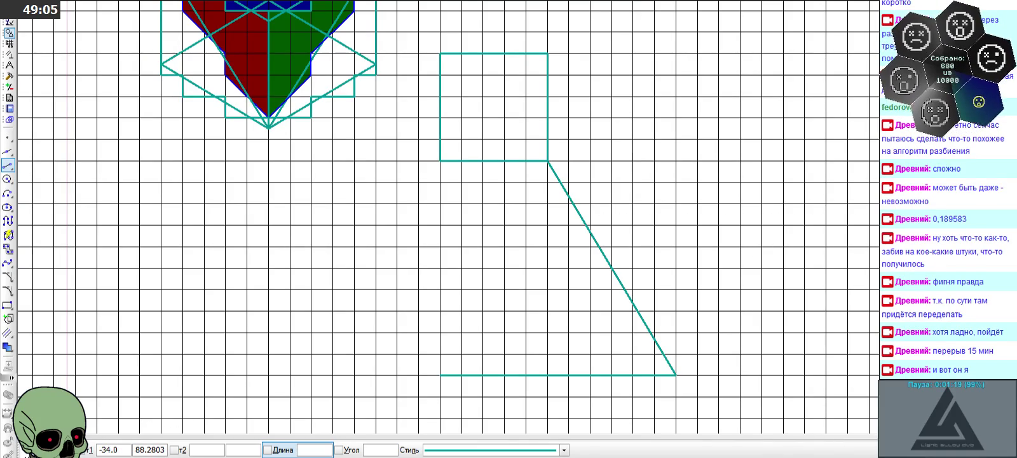
- Delete the diagonal and the bottom horizontal line under the square
key(Escape)
click(609, 269)
key(Delete)
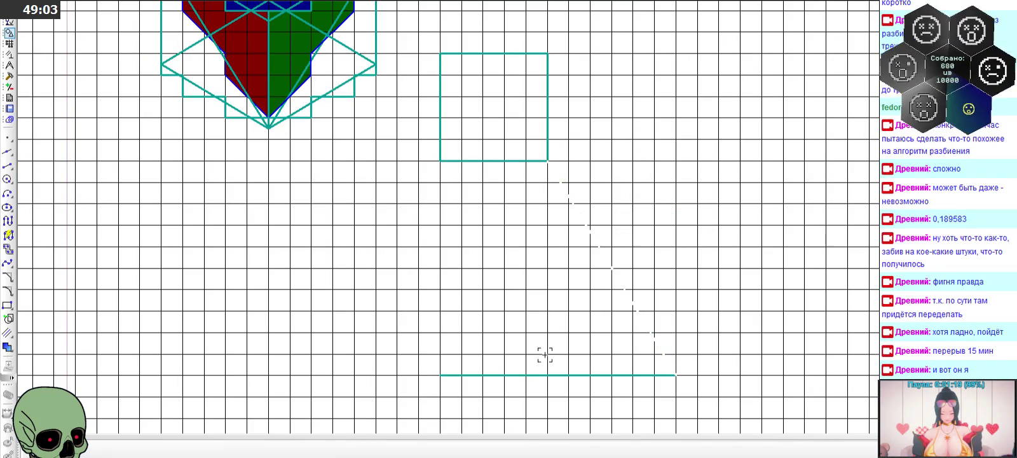
click(533, 375)
key(Delete)
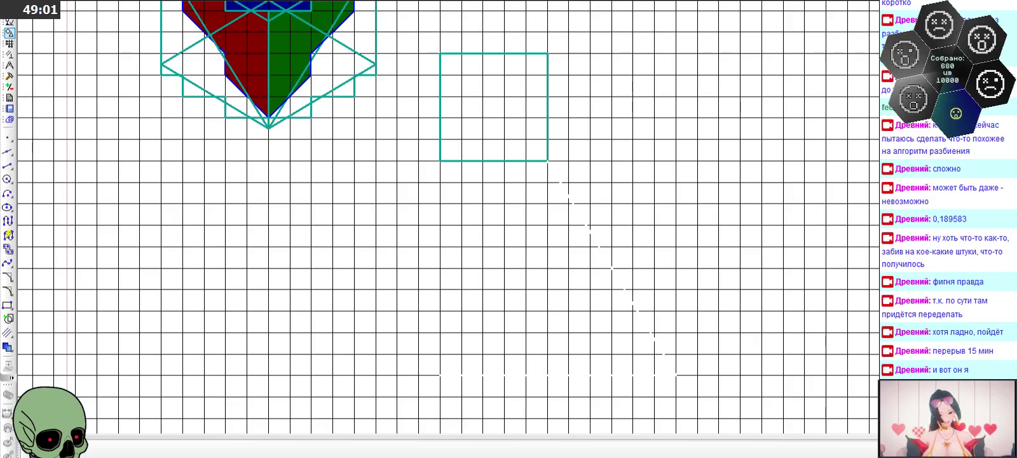
- Draw helper lines below the square, then a parallel segment from its top-left corner to the bottom edge
click(440, 395)
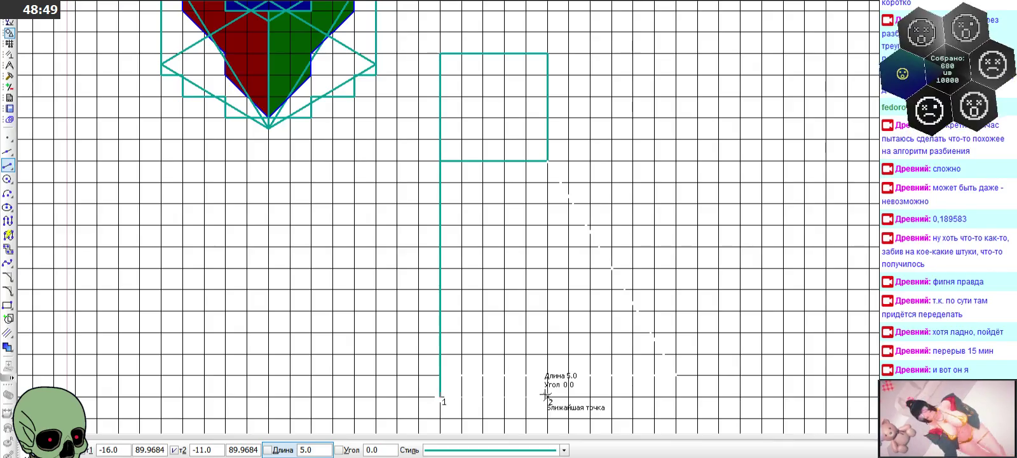
click(547, 395)
click(440, 160)
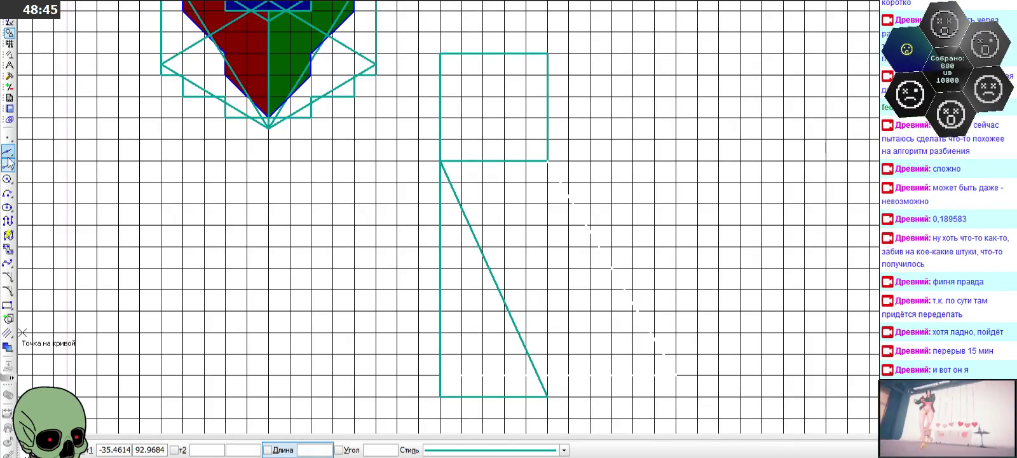
drag(10, 167, 26, 167)
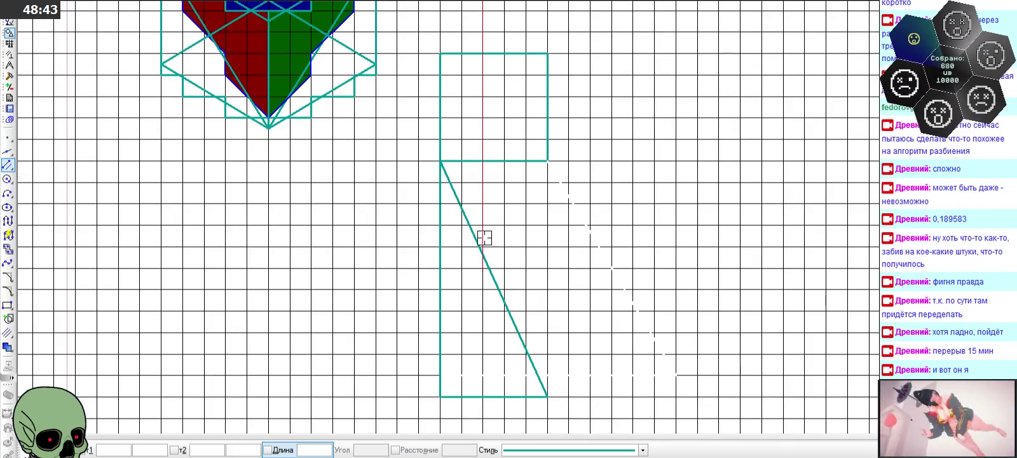
click(480, 241)
click(440, 54)
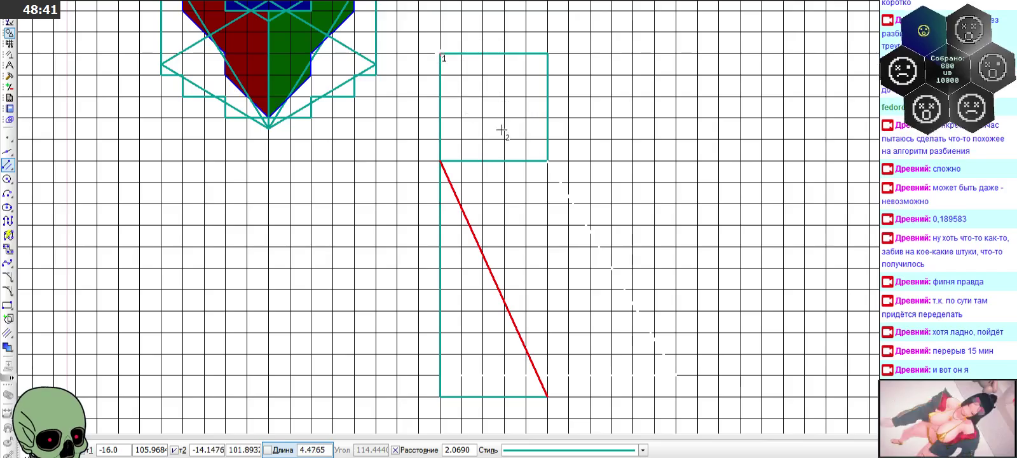
click(513, 160)
- Trim the new diagonal's overshoot past the square with Trim curve
scroll(445, 127, up, 4)
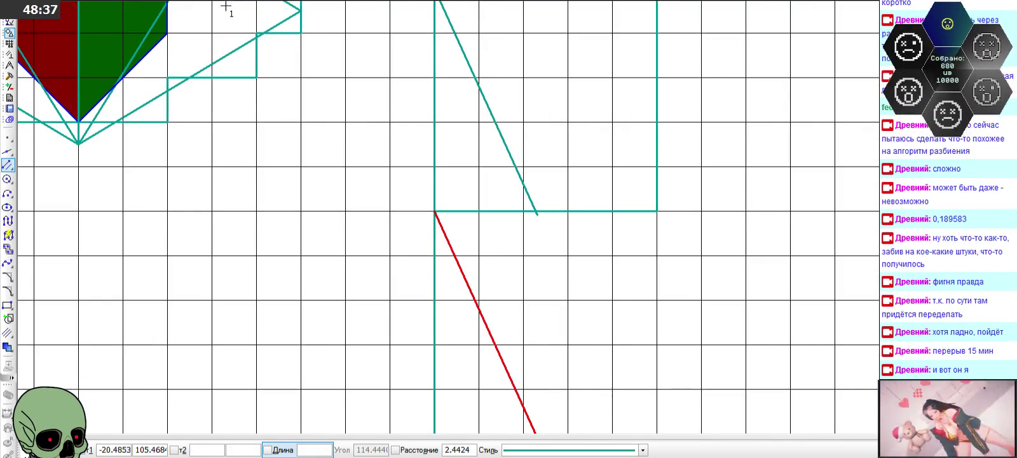
click(9, 76)
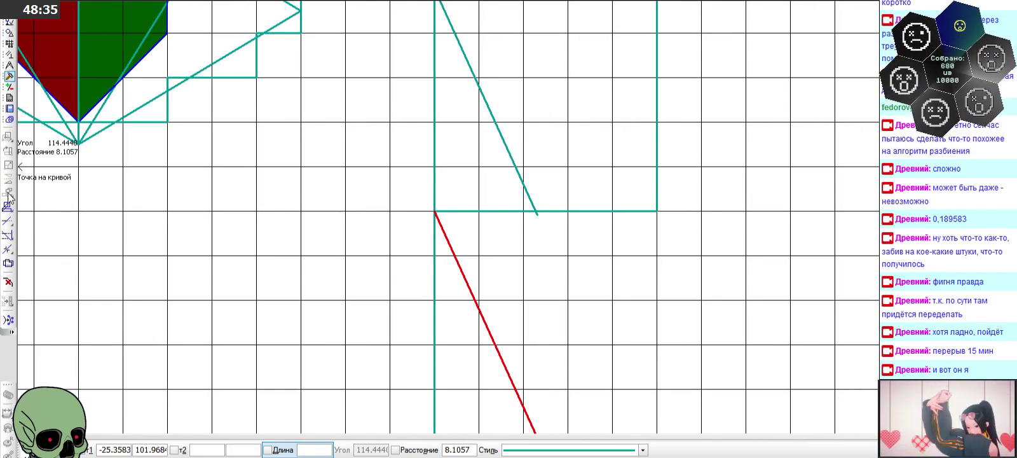
click(9, 221)
scroll(562, 251, up, 2)
click(521, 192)
- Delete the helper lines and leftover horizontal line below the square
scroll(527, 242, down, 2)
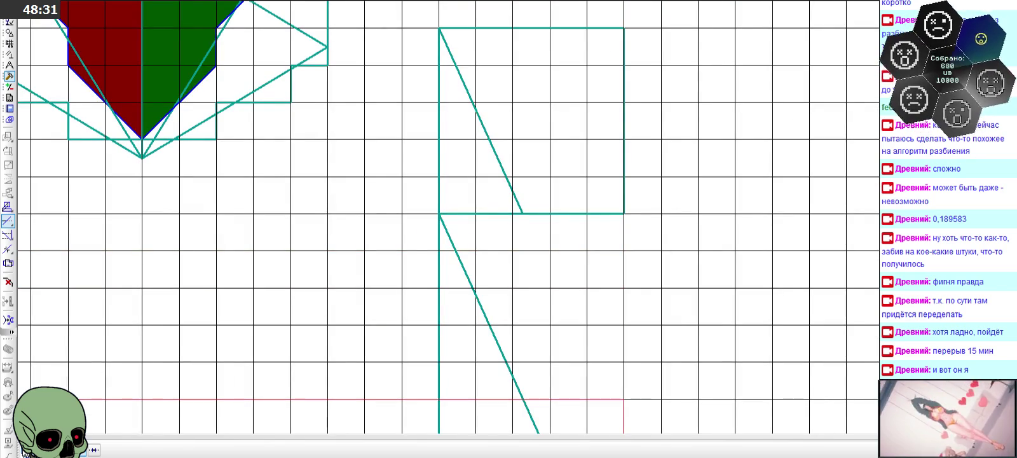
scroll(657, 279, down, 2)
scroll(382, 177, up, 1)
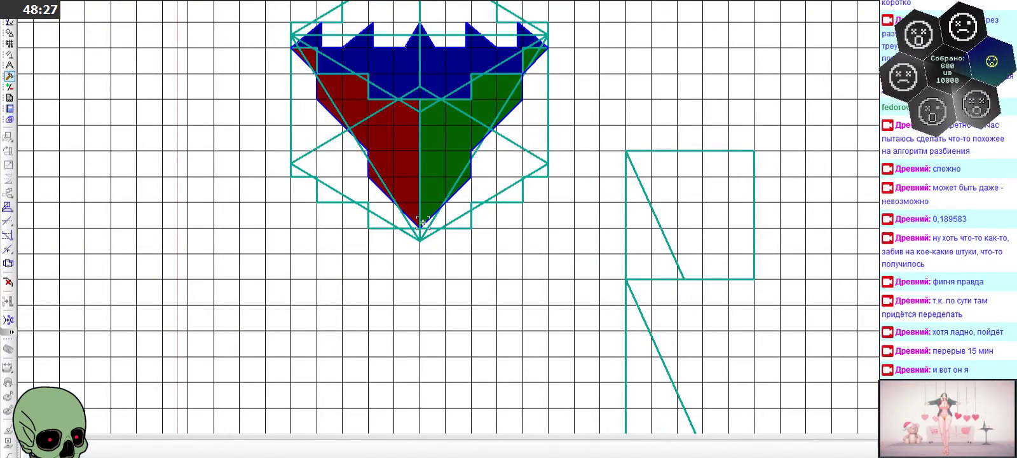
scroll(624, 254, down, 1)
click(633, 294)
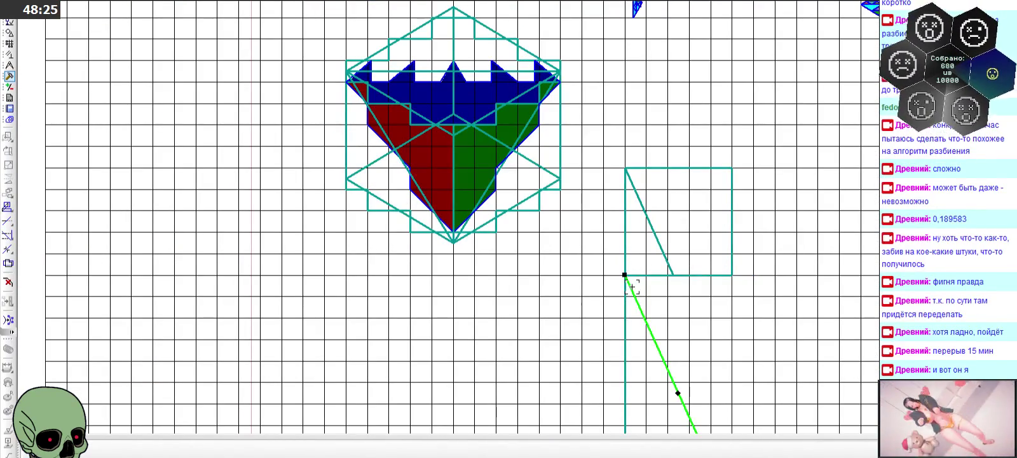
key(Delete)
scroll(574, 261, down, 3)
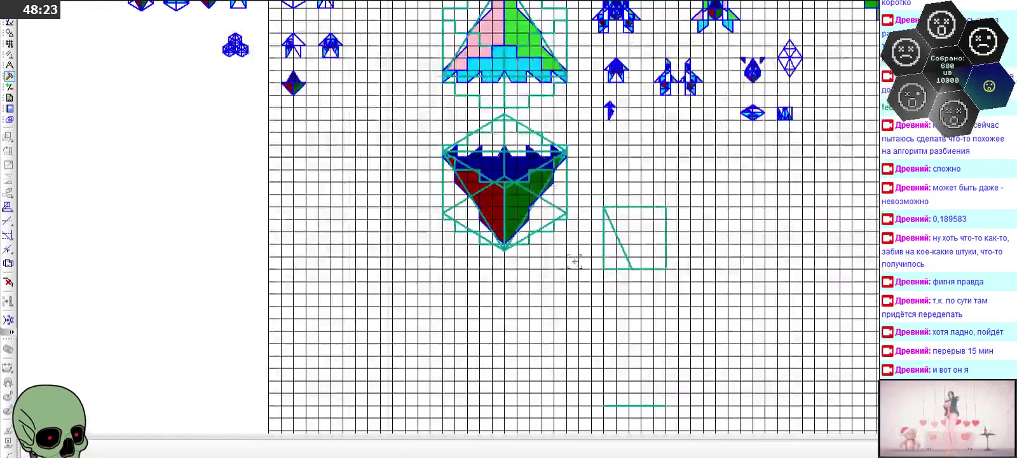
click(626, 404)
key(Delete)
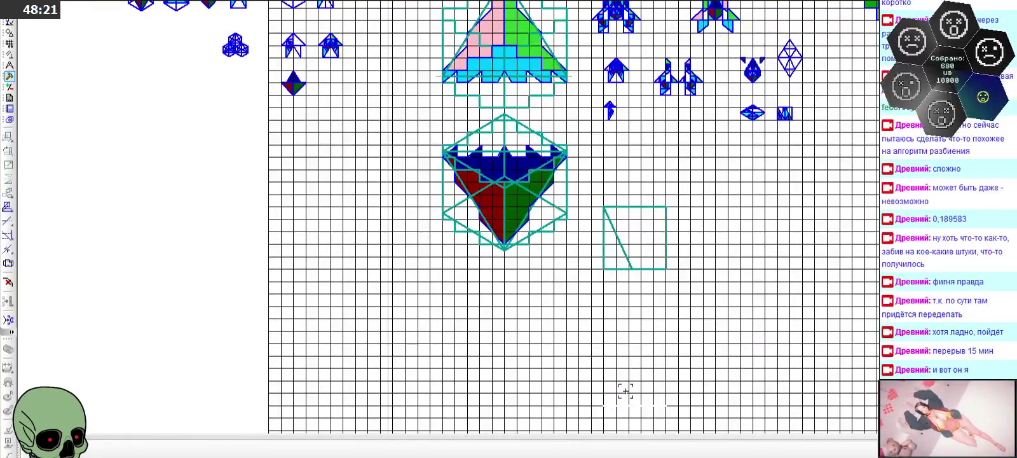
scroll(545, 215, up, 3)
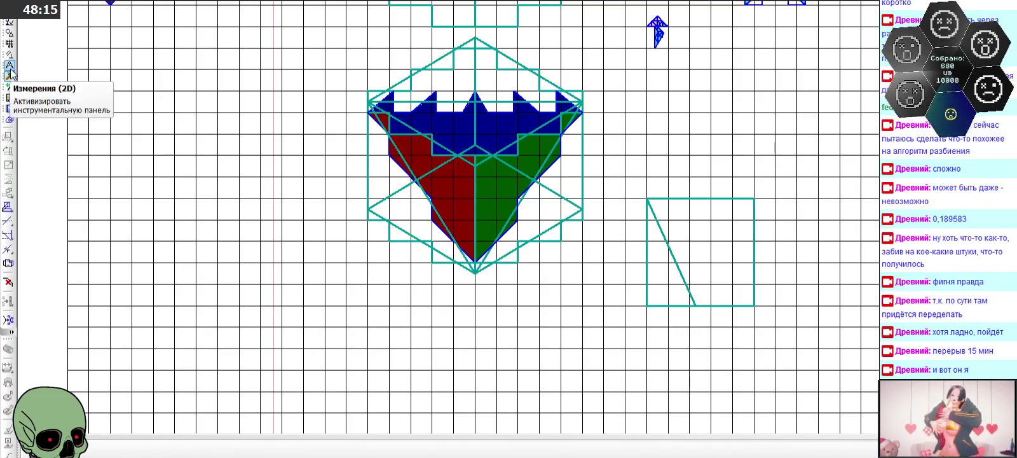
- Start the Area measurement and measure the first cell beside the diagonal, narrowing the results window
click(11, 120)
click(8, 248)
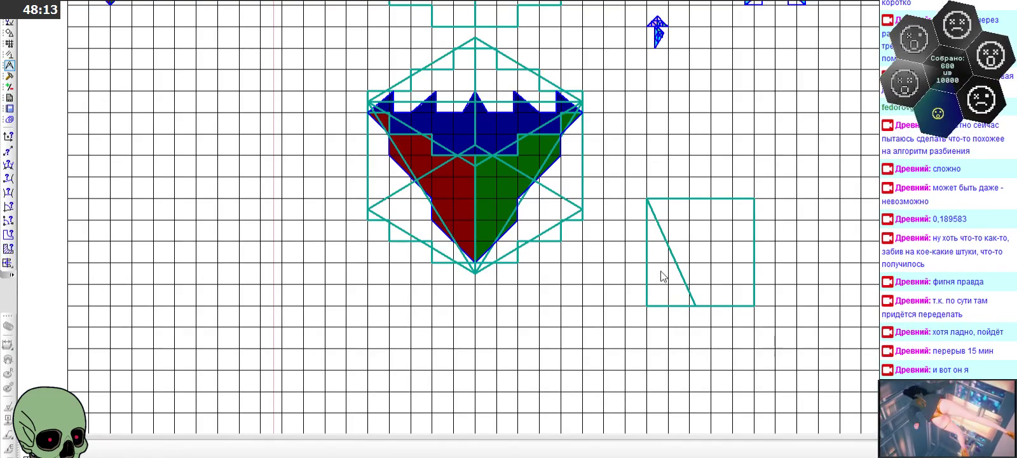
scroll(759, 261, up, 2)
scroll(743, 267, up, 1)
scroll(619, 216, up, 5)
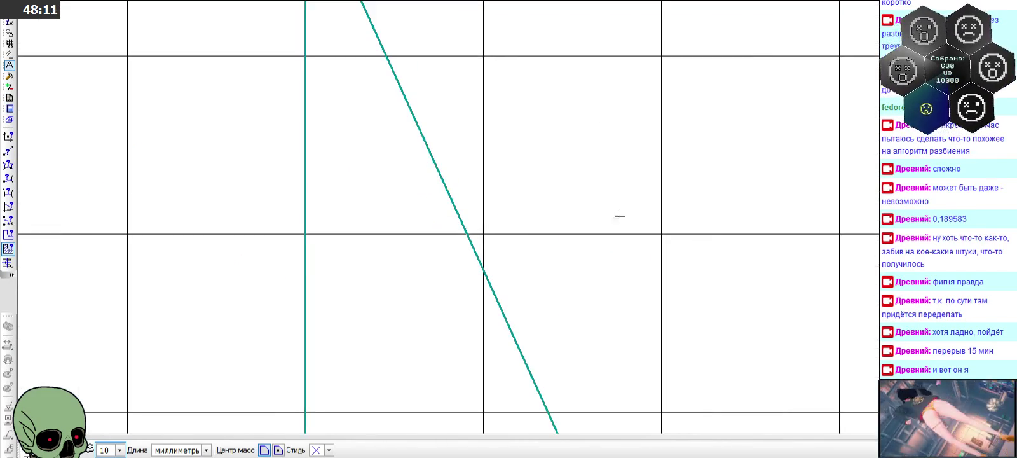
scroll(457, 170, down, 2)
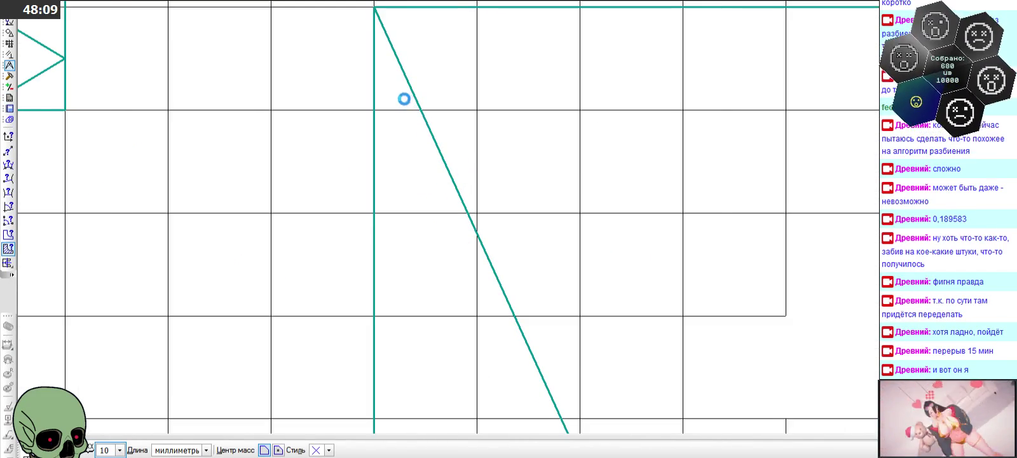
scroll(403, 98, down, 1)
click(403, 98)
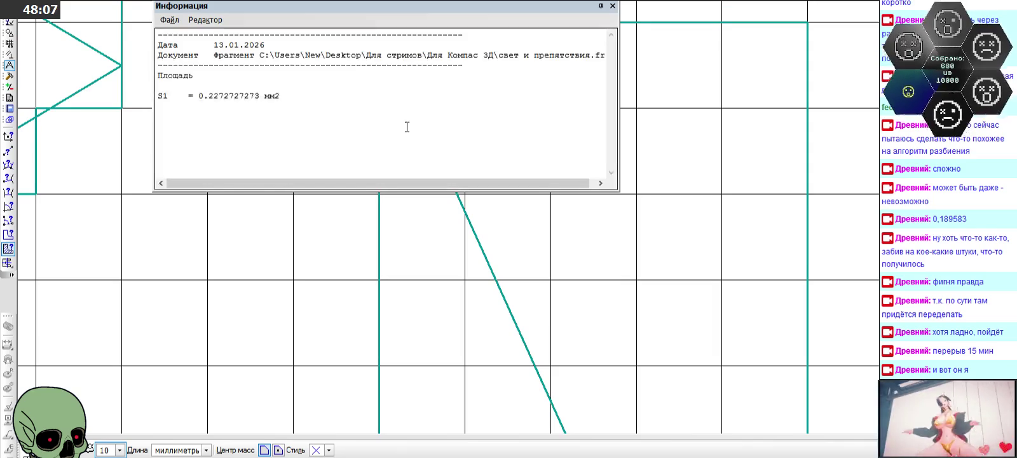
drag(618, 74, 361, 89)
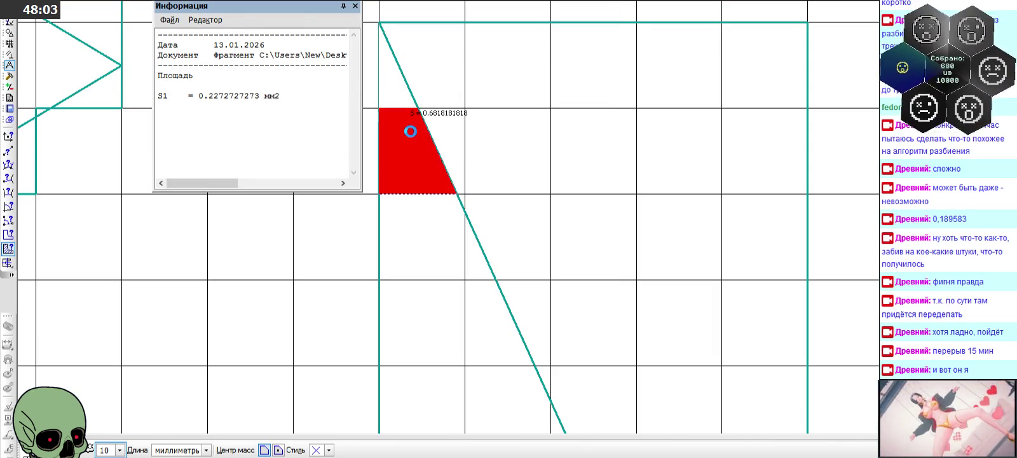
- Measure the remaining full, triangular and sliver cells along the diagonal in the square
click(412, 215)
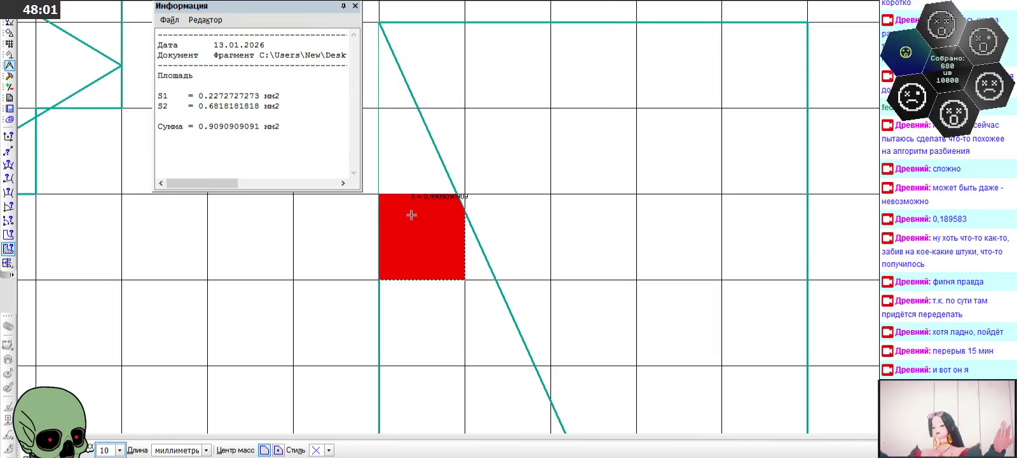
click(480, 262)
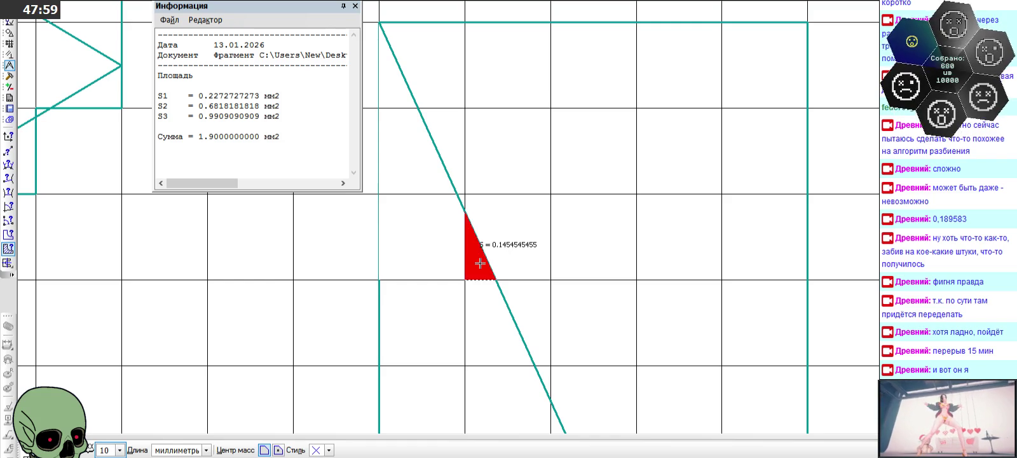
click(448, 310)
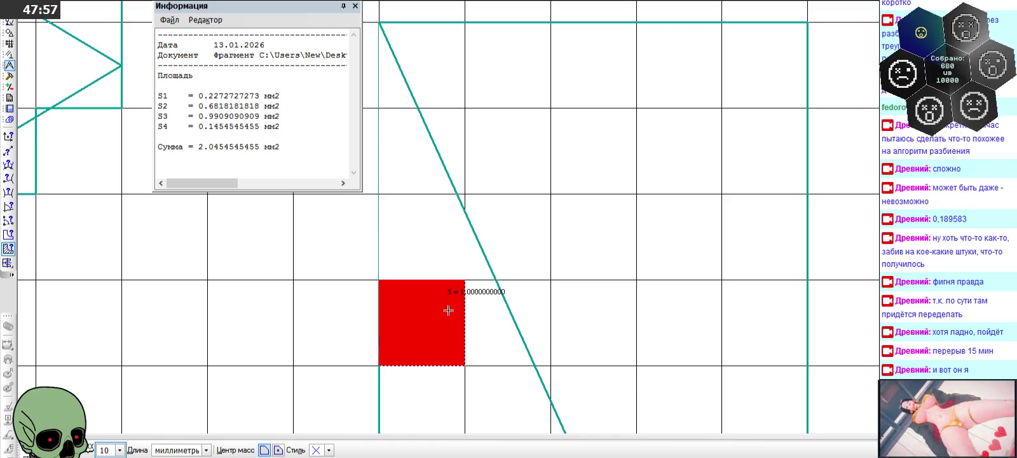
click(480, 311)
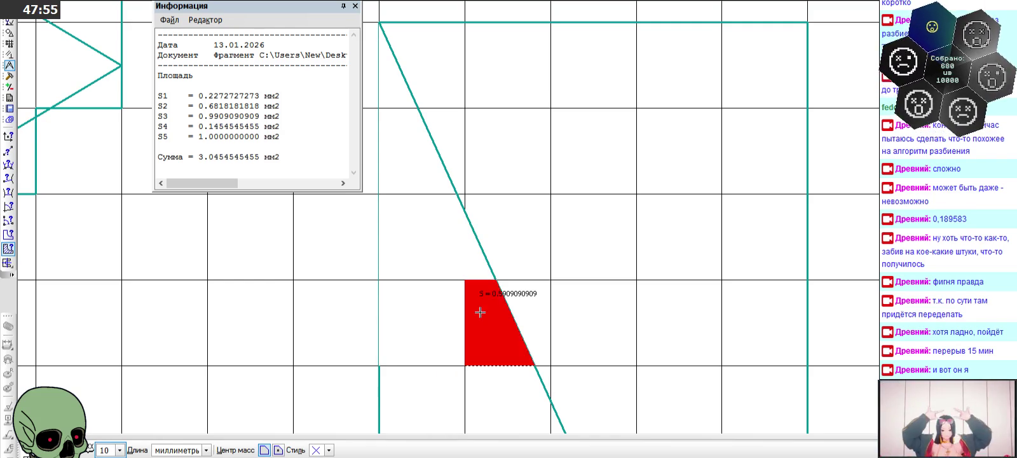
click(437, 375)
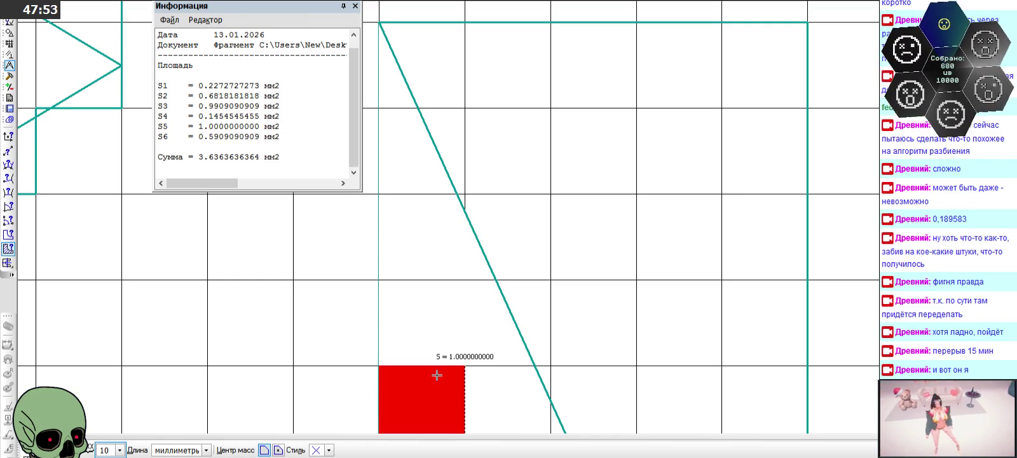
click(493, 384)
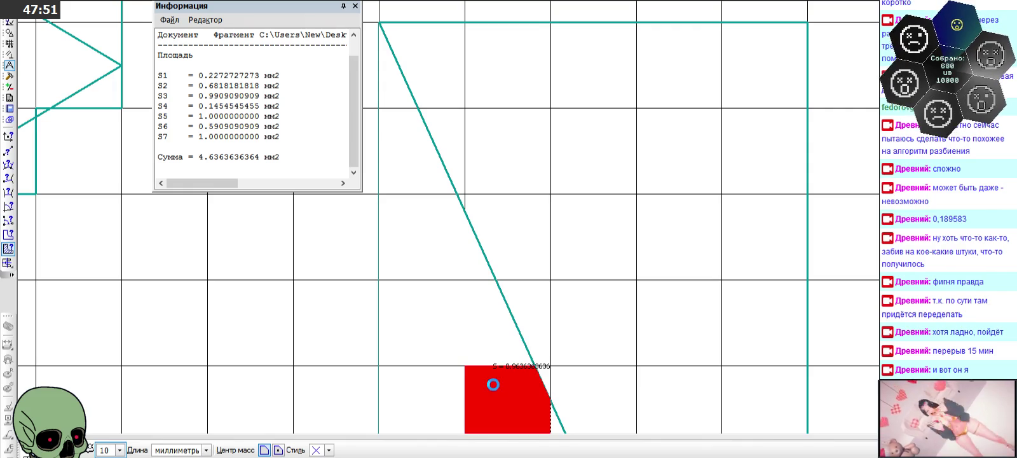
click(554, 414)
- Select the 5.6818181818 mm2 Сумма value in the Информация window
scroll(547, 367, down, 1)
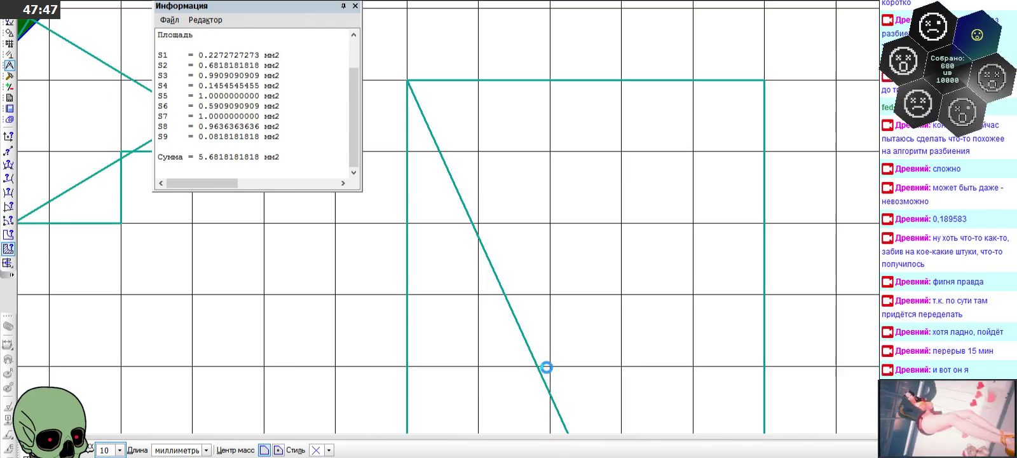
scroll(546, 364, down, 1)
scroll(544, 363, down, 1)
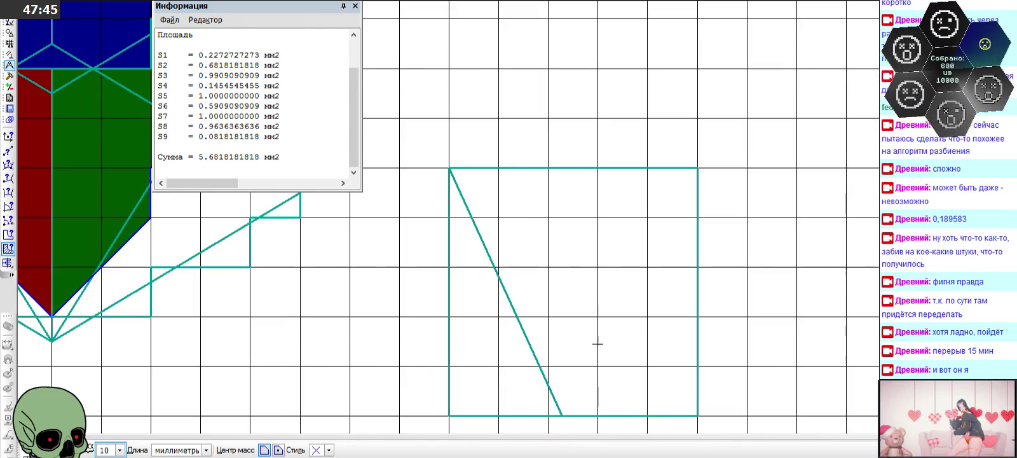
scroll(629, 321, down, 1)
scroll(635, 317, down, 1)
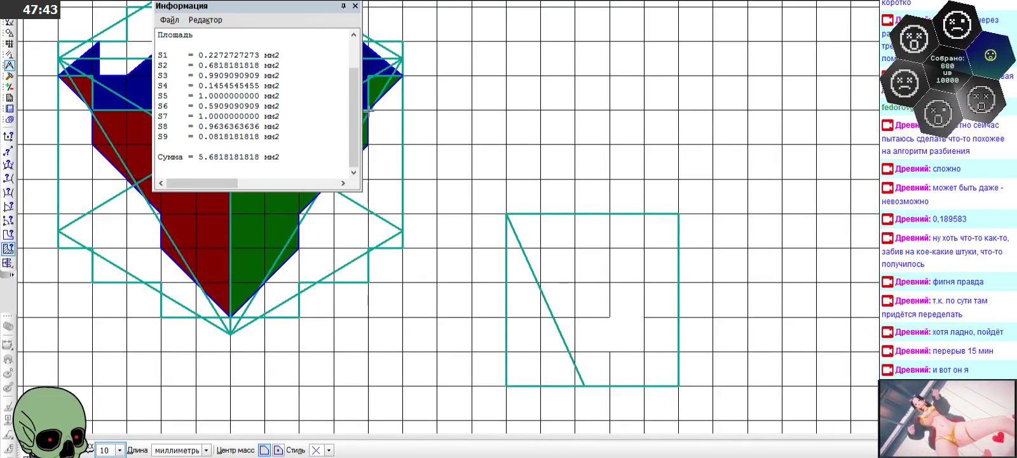
drag(198, 157, 258, 159)
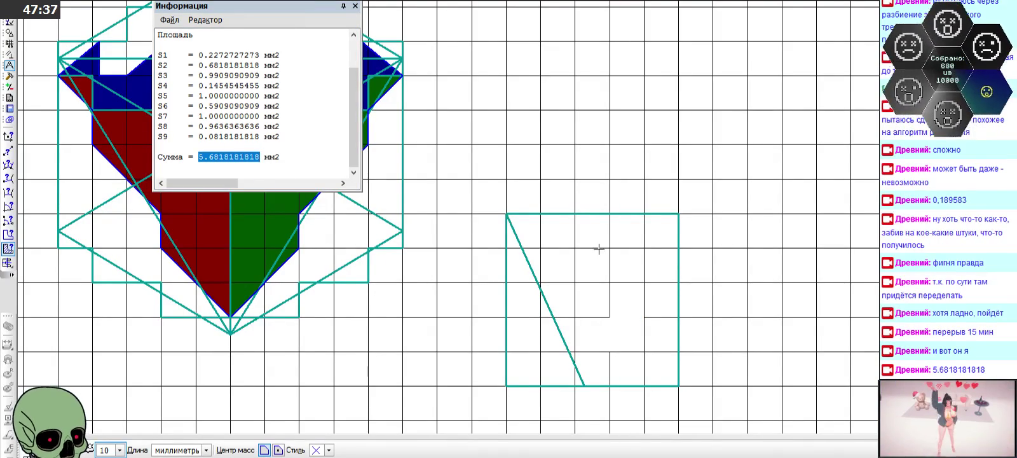
- Restart Area measurement and measure the two small triangles at the hull's left tip
click(354, 6)
scroll(644, 169, down, 2)
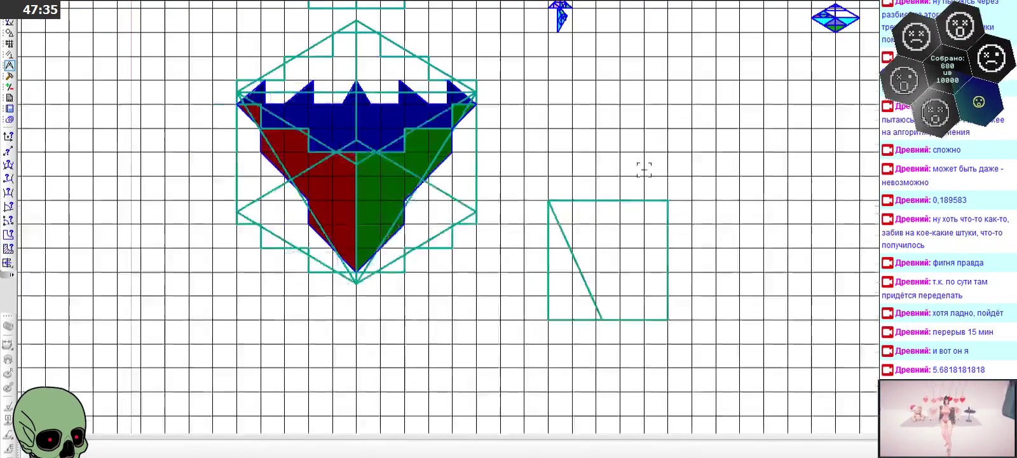
scroll(210, 129, up, 2)
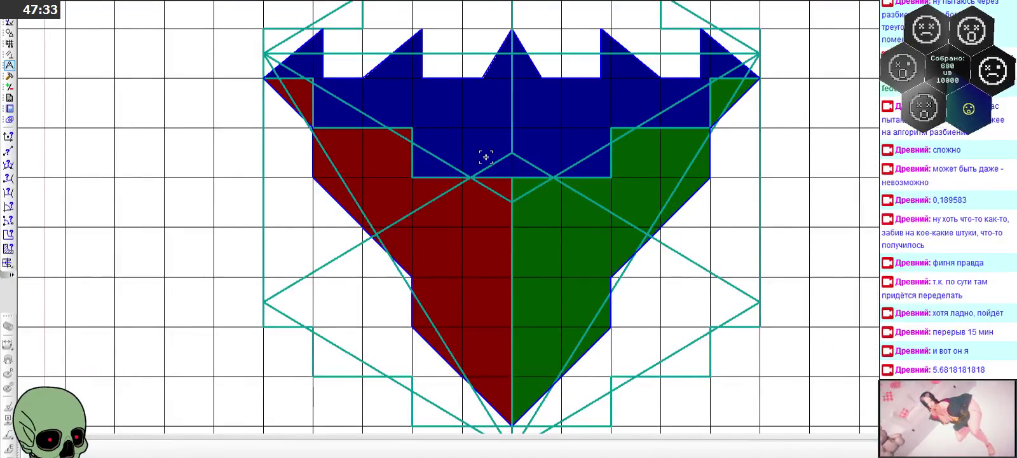
scroll(486, 156, down, 1)
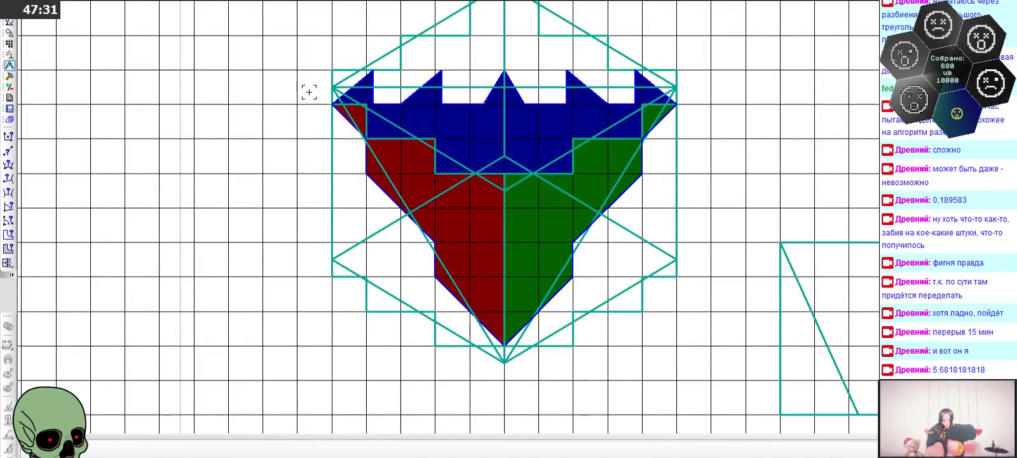
scroll(311, 84, up, 2)
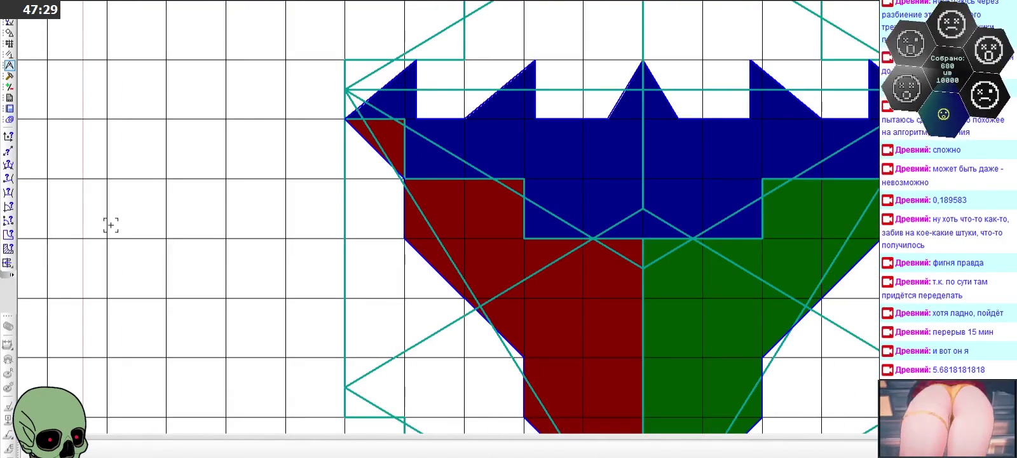
click(8, 247)
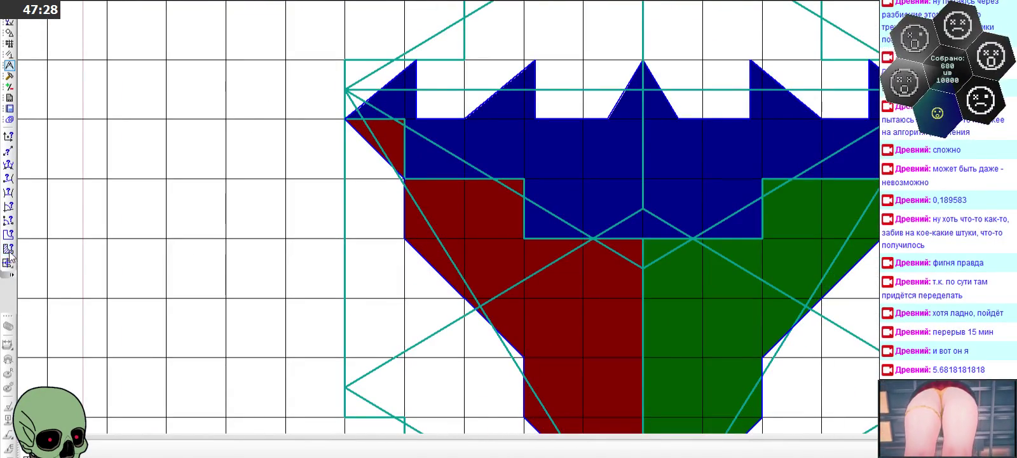
click(347, 105)
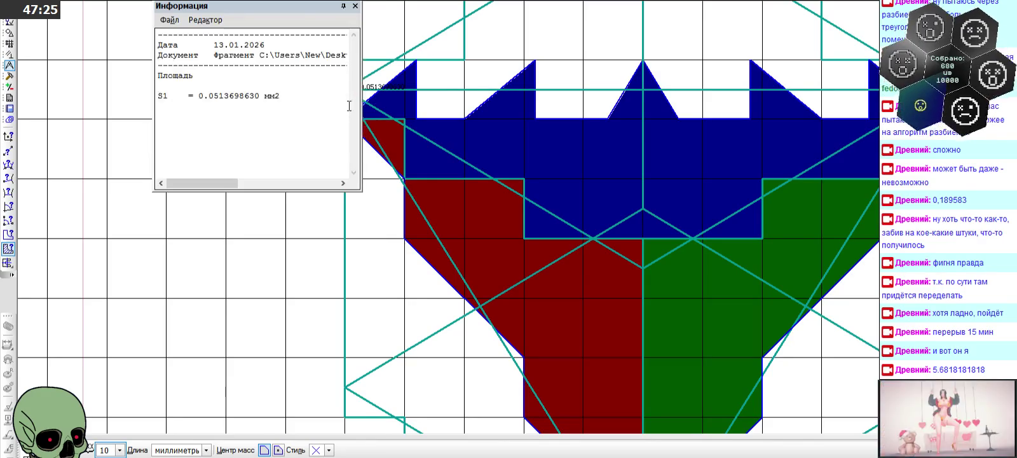
drag(232, 8, 152, 11)
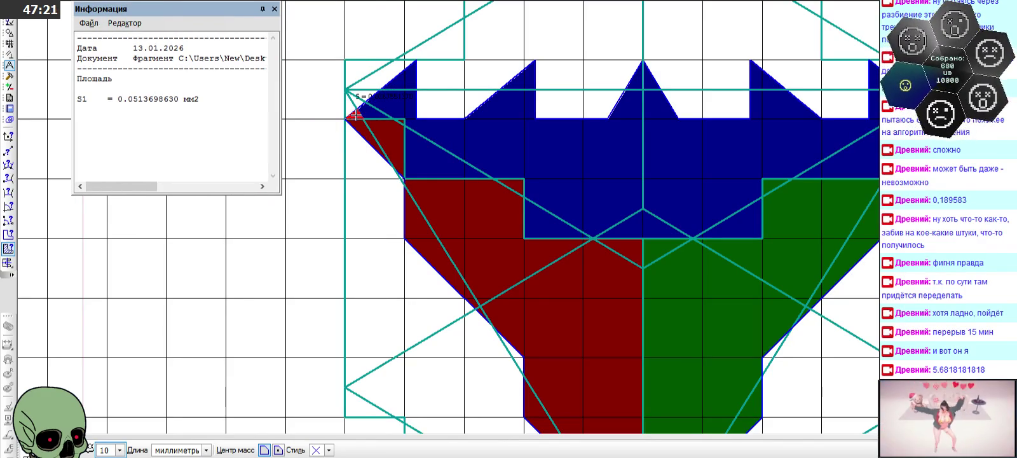
click(354, 114)
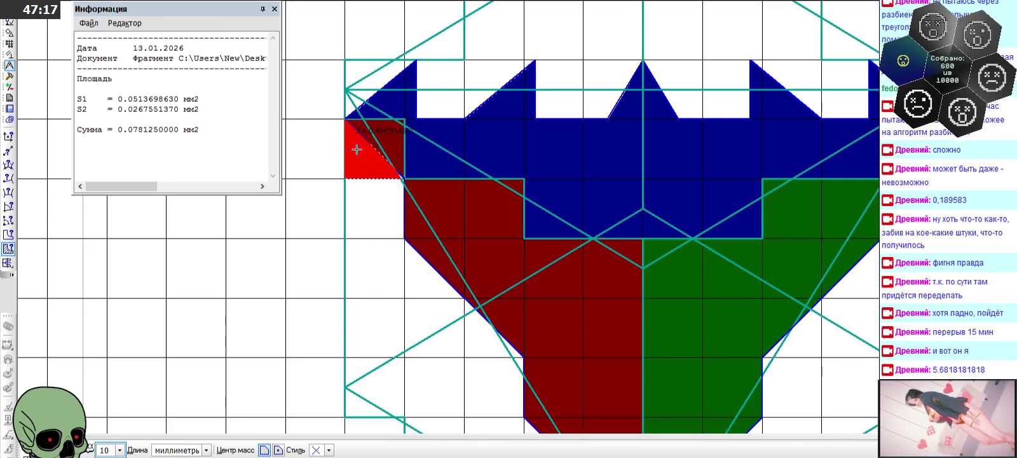
- Add the larger triangle below the tip, a triangular cell, the square cell below and another hull cell
scroll(357, 150, up, 3)
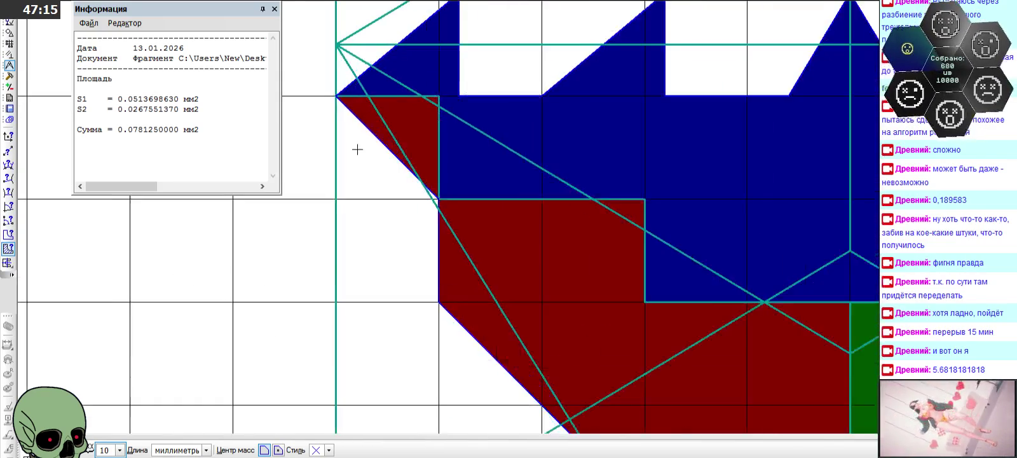
scroll(357, 150, up, 2)
click(357, 150)
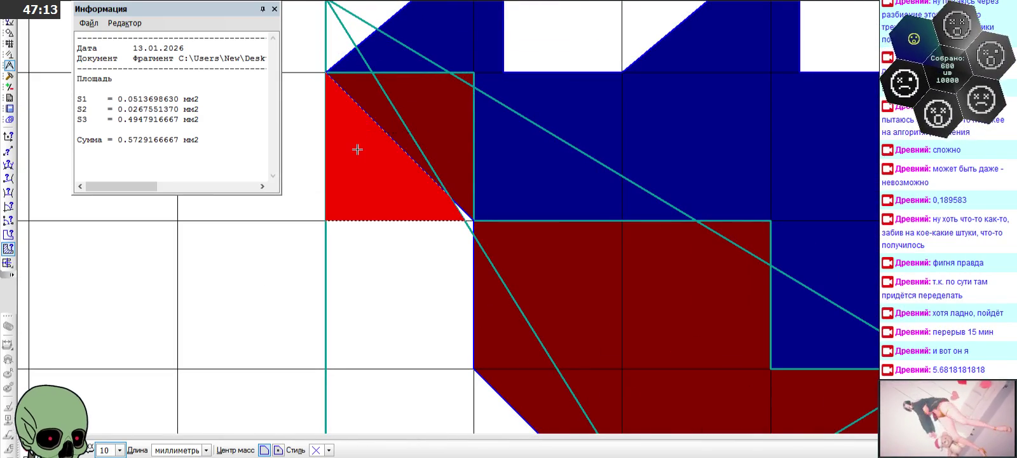
click(368, 103)
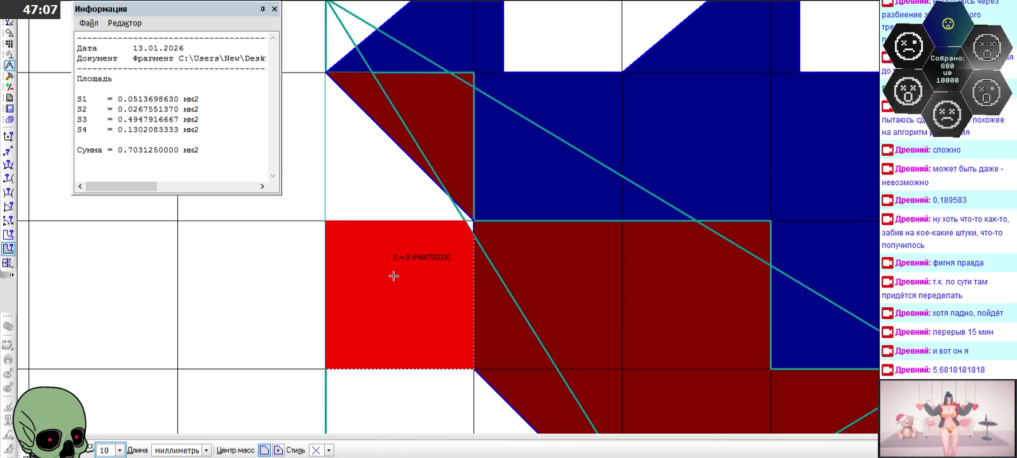
click(394, 275)
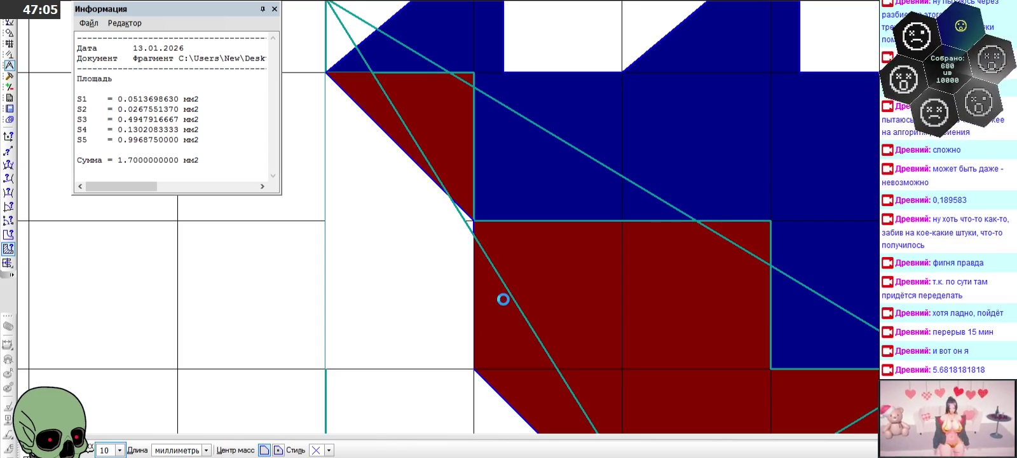
click(503, 299)
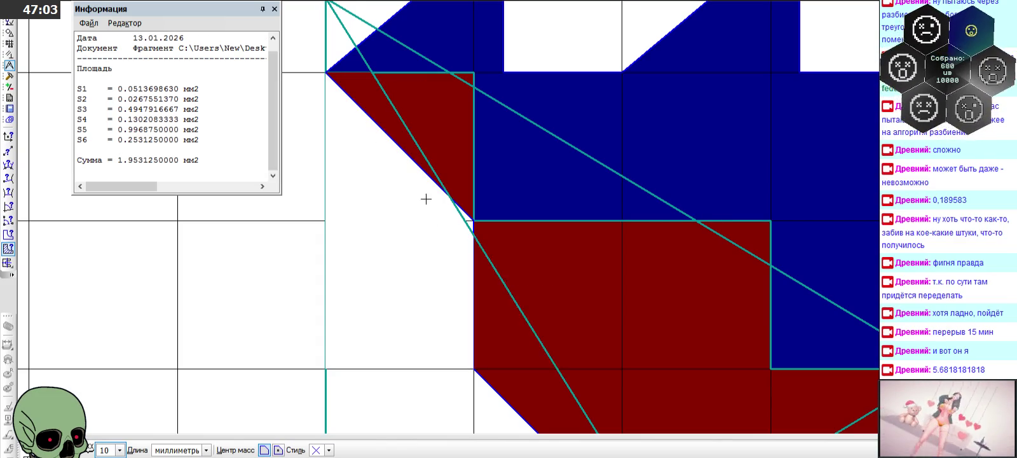
scroll(403, 171, down, 1)
scroll(403, 171, down, 5)
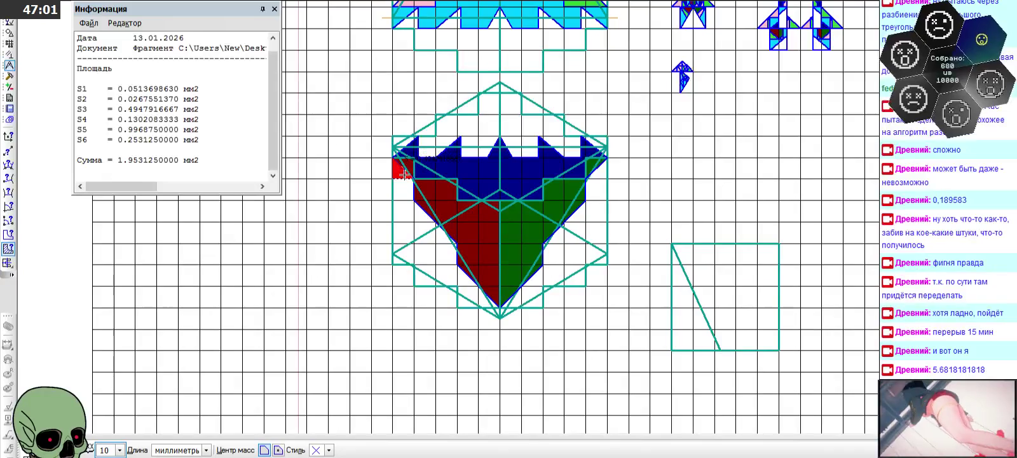
scroll(410, 204, up, 1)
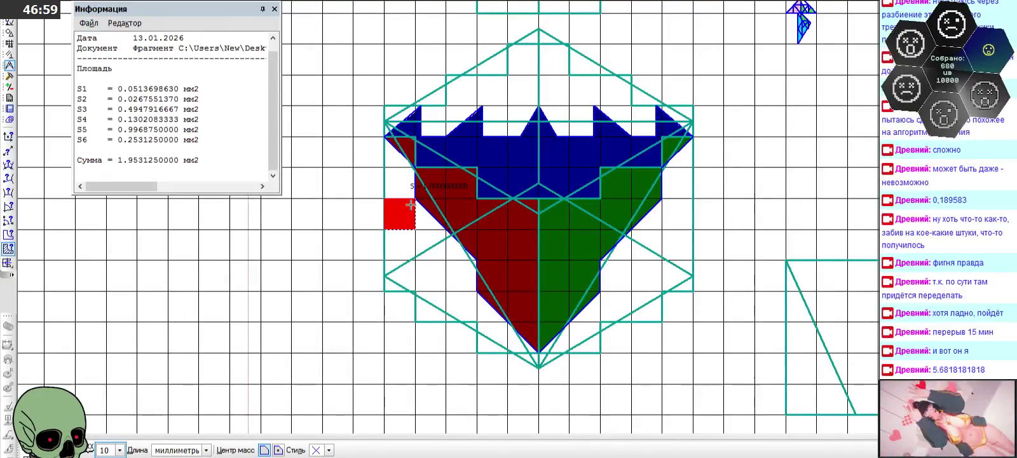
scroll(410, 204, up, 2)
scroll(410, 204, up, 1)
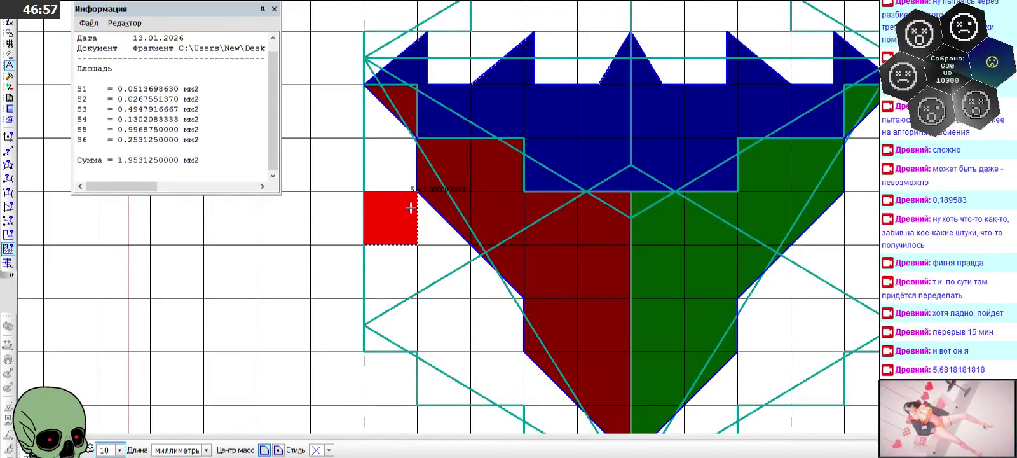
- Add the remaining square, half-cell, sliver and red triangle cells, reaching a 5.4 mm2 total
click(410, 207)
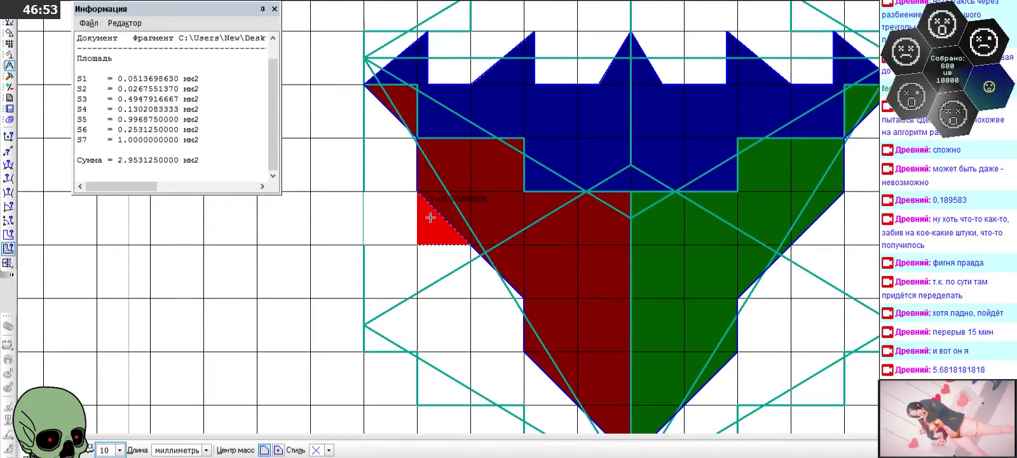
click(434, 204)
click(436, 200)
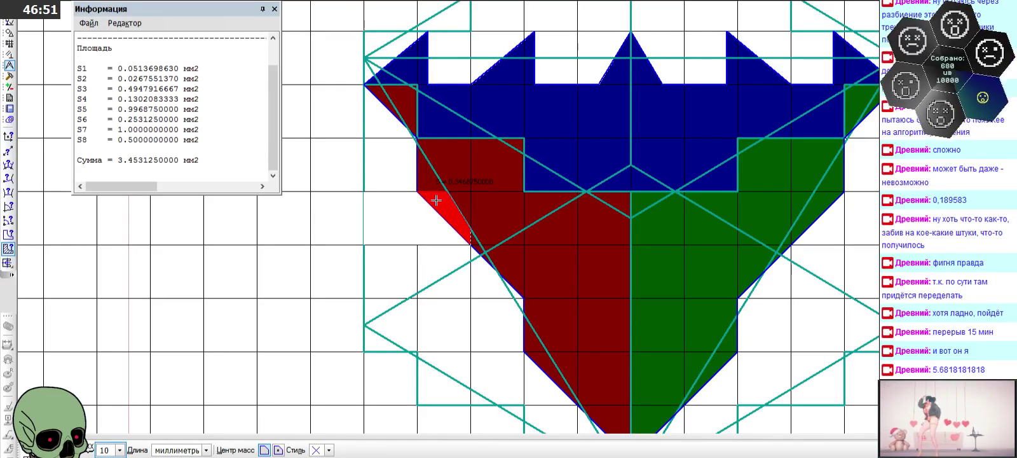
click(398, 266)
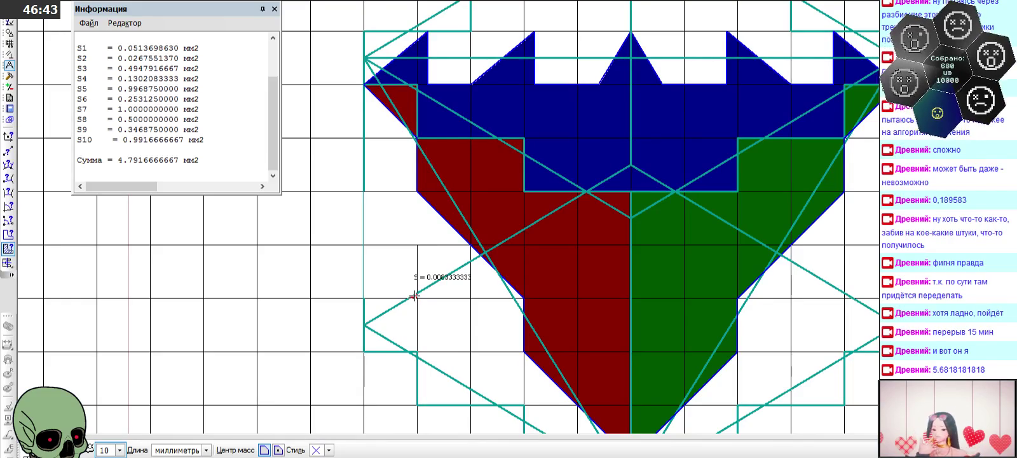
click(413, 296)
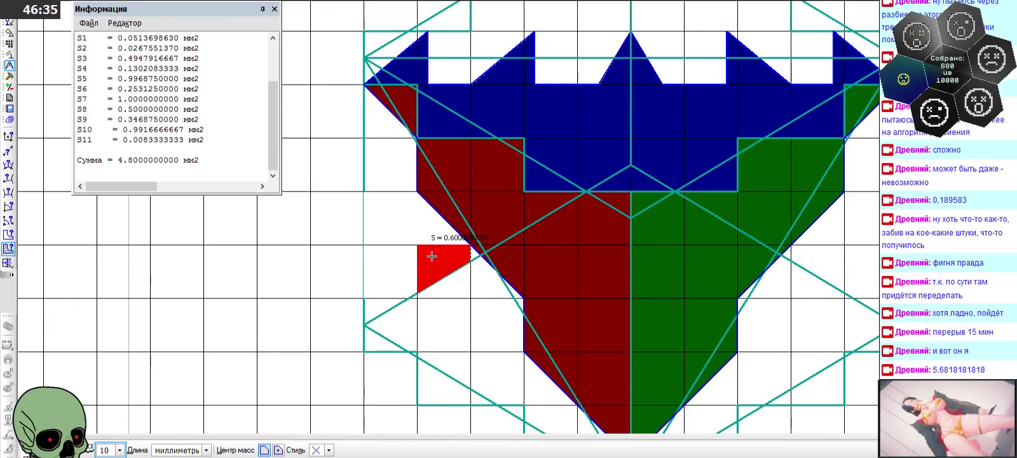
click(432, 256)
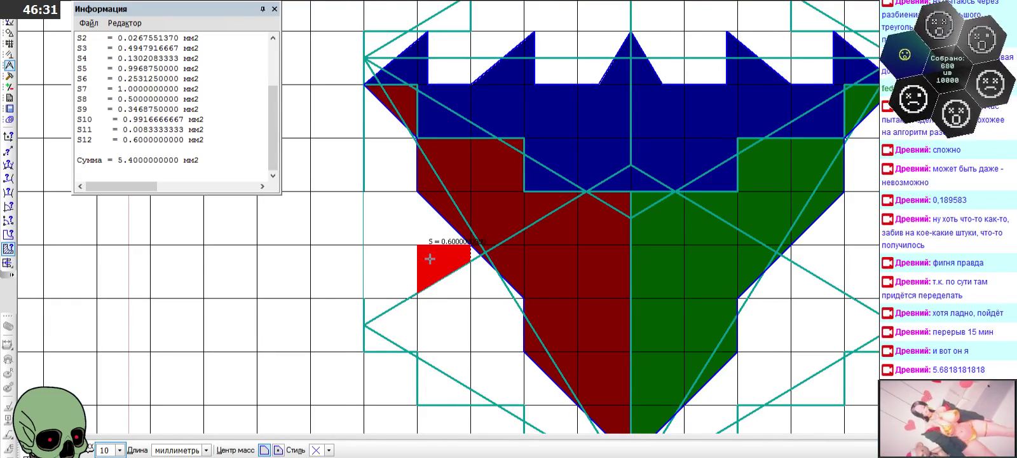
scroll(432, 256, up, 3)
- Close the previous area results window and bring the hull back into view
scroll(421, 293, up, 3)
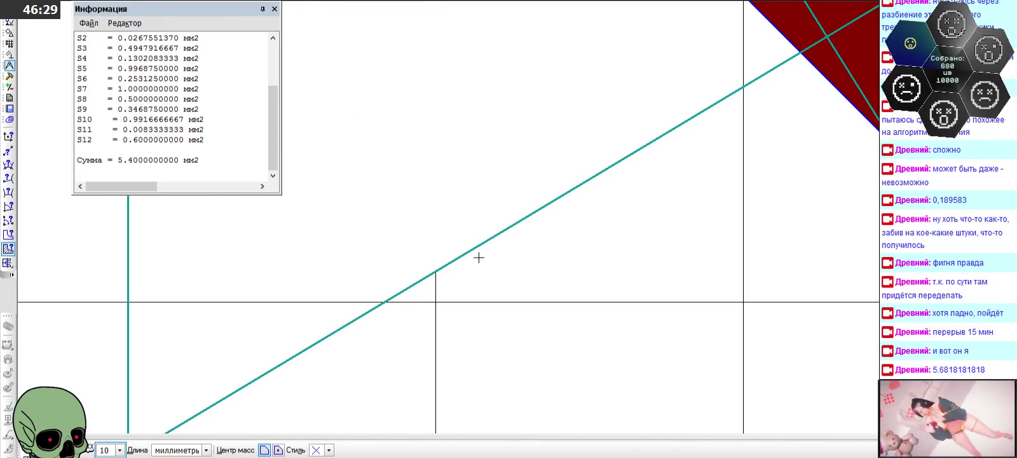
click(274, 9)
scroll(406, 264, down, 2)
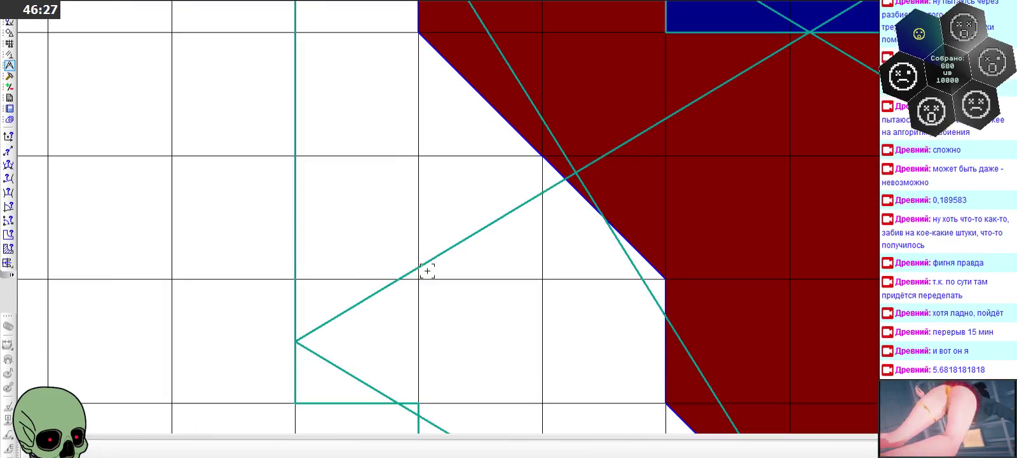
scroll(425, 272, down, 2)
scroll(419, 203, down, 2)
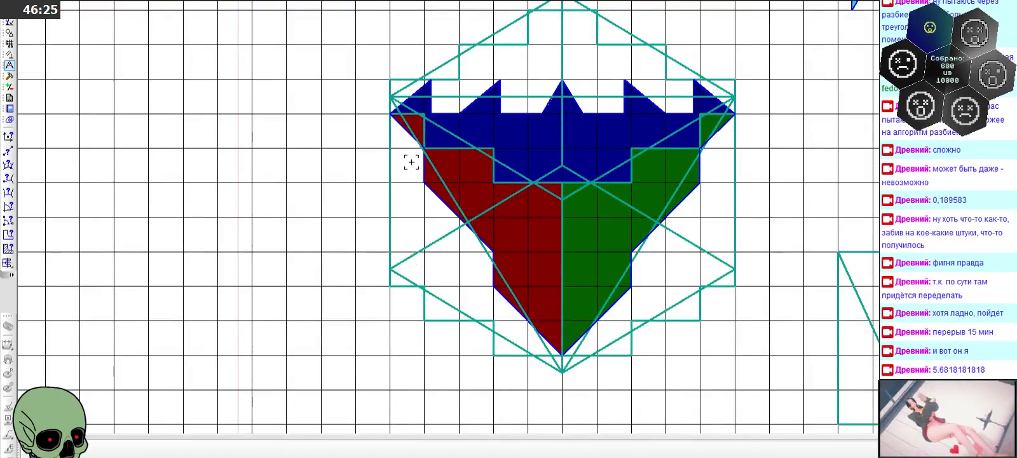
scroll(412, 172, up, 2)
scroll(407, 159, down, 2)
scroll(395, 122, up, 2)
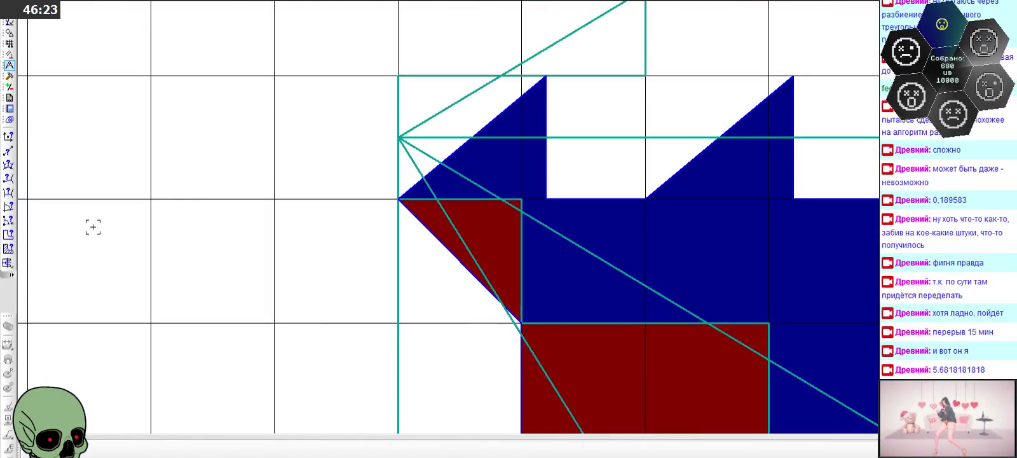
- Restart the area measurement at the hull's left tip triangle and add the adjacent hull cells
click(408, 177)
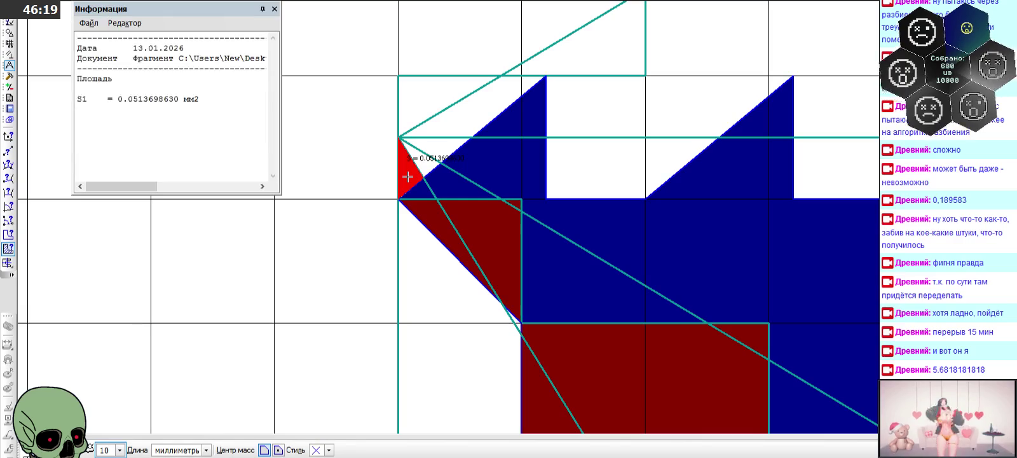
click(412, 194)
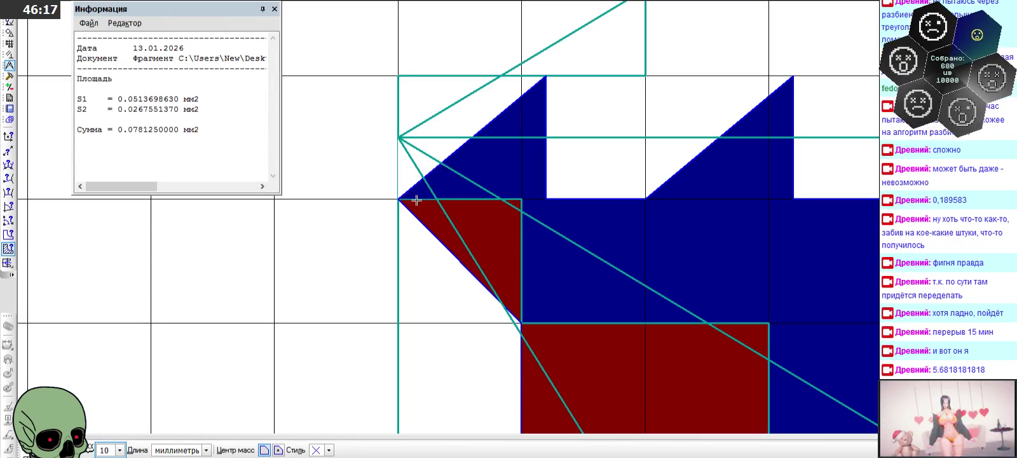
click(412, 236)
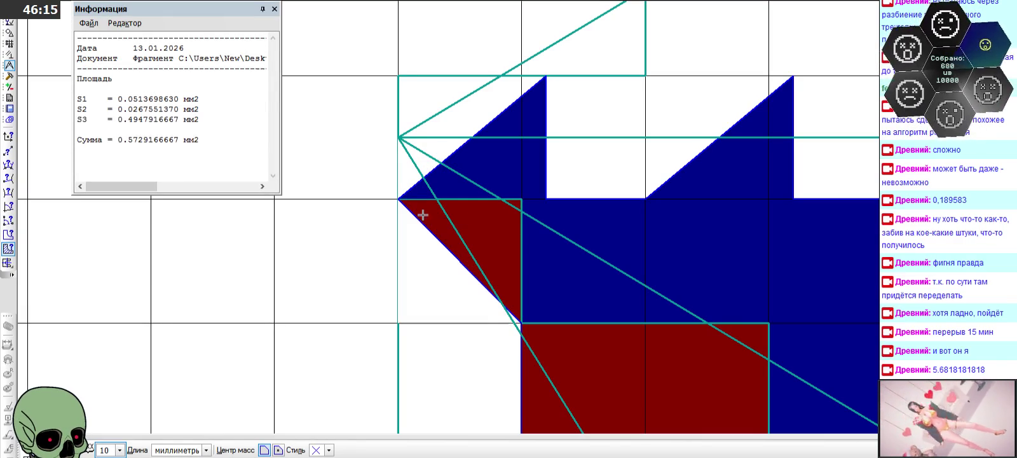
click(423, 210)
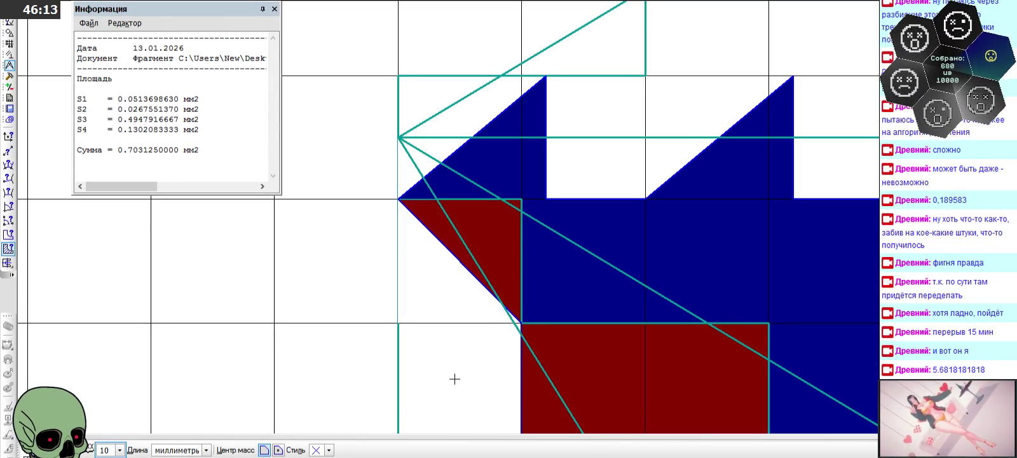
click(454, 378)
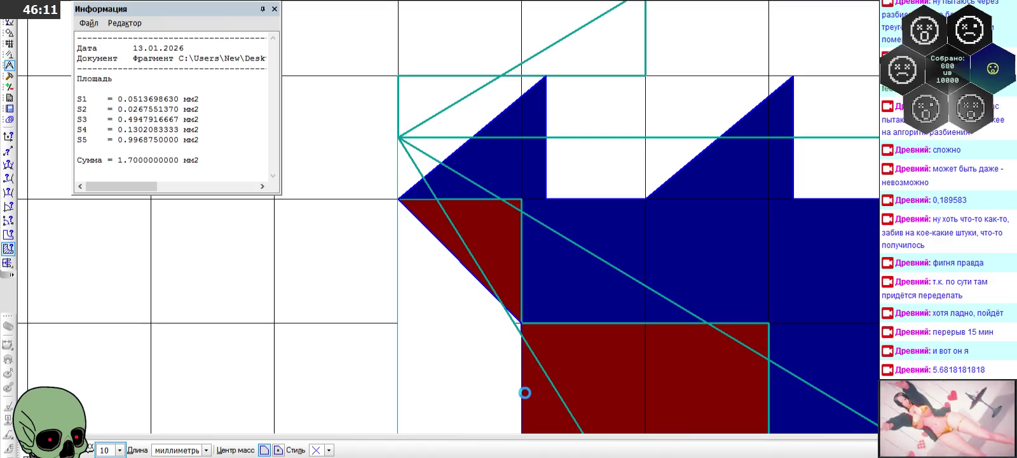
click(525, 392)
- Add the white triangle beside the hull, bringing the list to S6 totalling 1.953125 mm²
scroll(417, 183, down, 1)
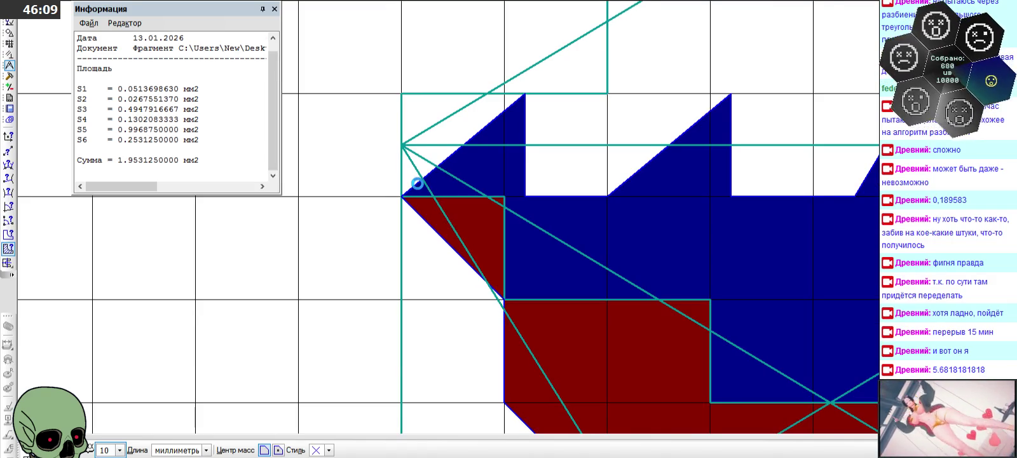
scroll(417, 183, down, 1)
scroll(417, 183, down, 1)
scroll(417, 183, down, 1)
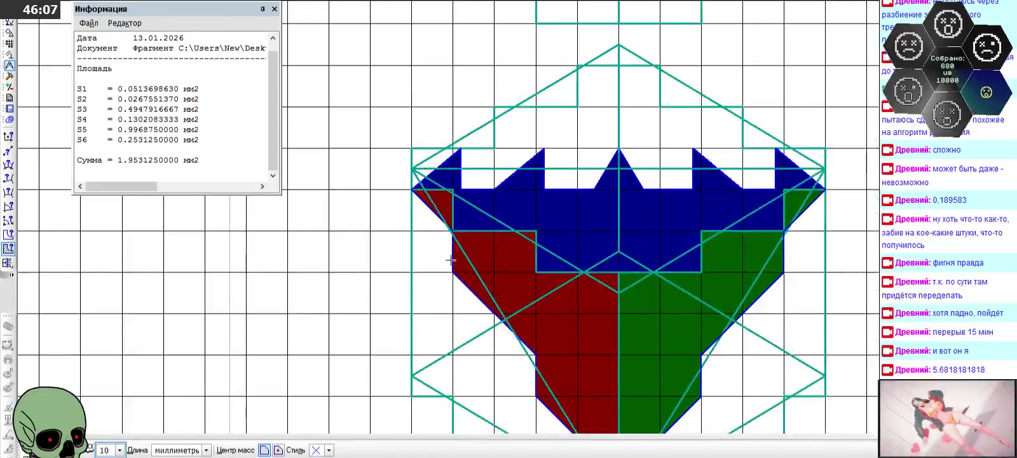
scroll(458, 299, up, 4)
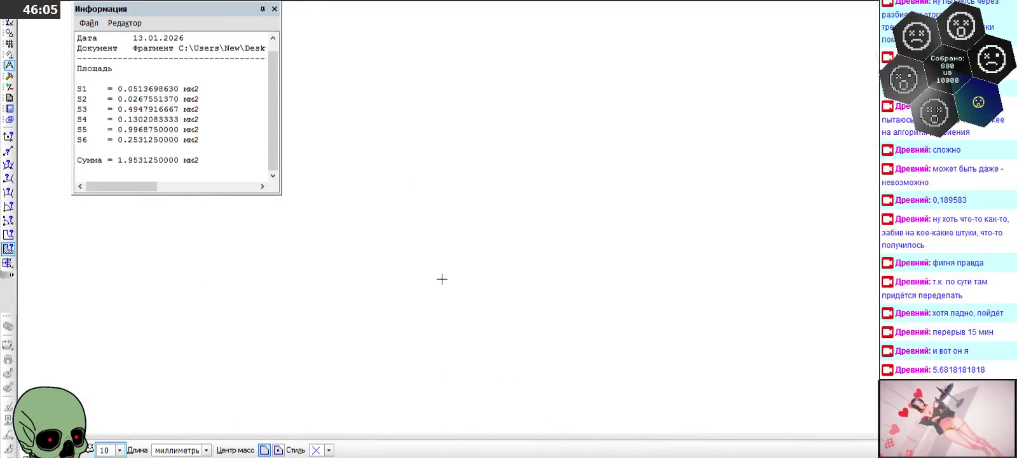
scroll(441, 279, down, 3)
click(441, 279)
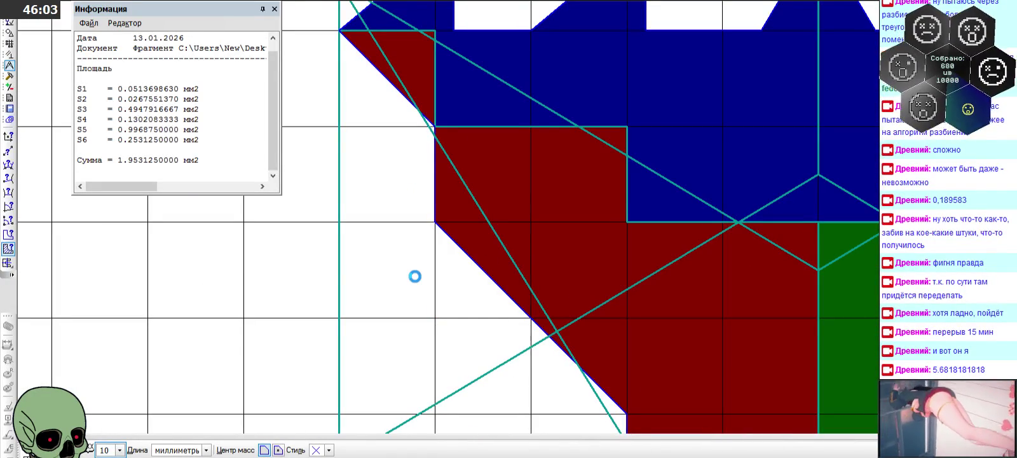
- Measure the white square, the triangles below and beside it, and the bottom sliver along the hull
click(415, 276)
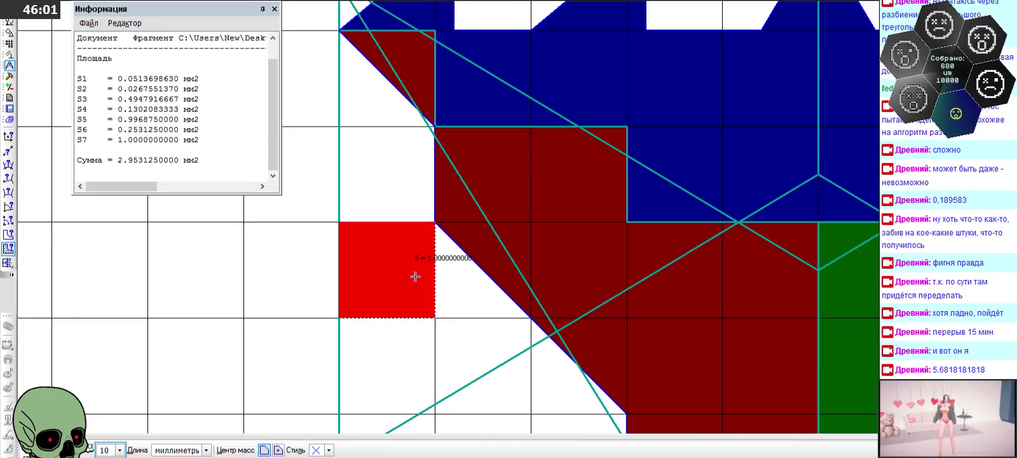
click(464, 284)
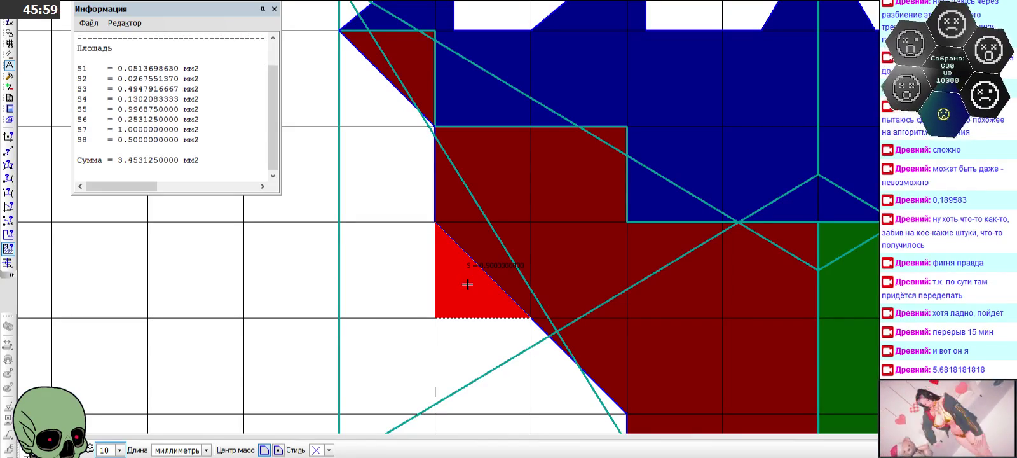
click(476, 251)
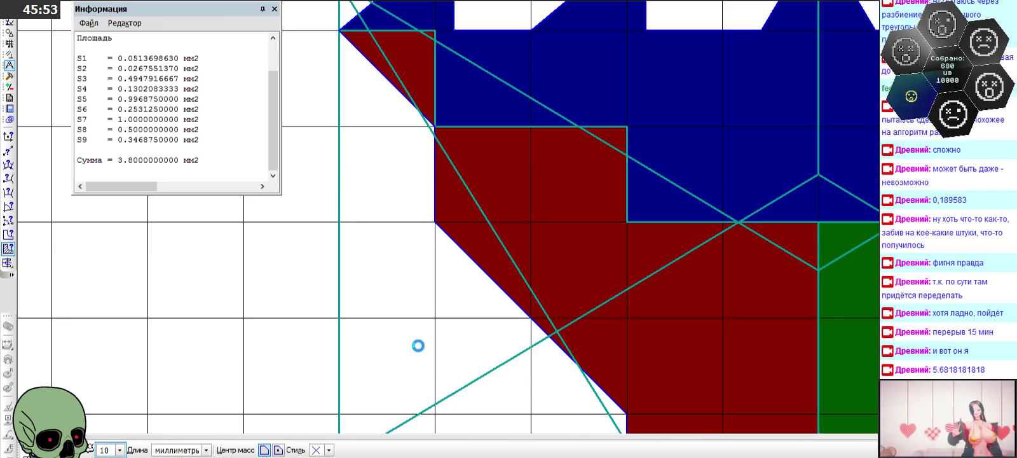
click(469, 342)
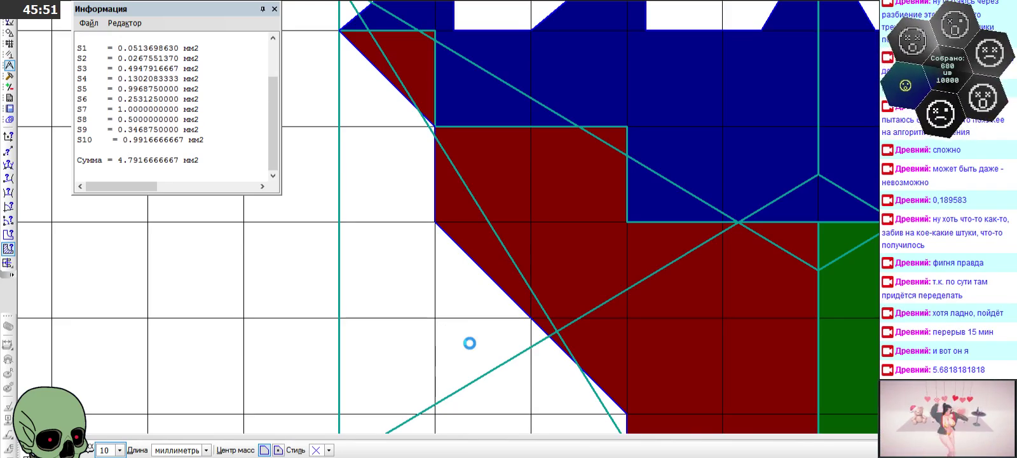
click(469, 342)
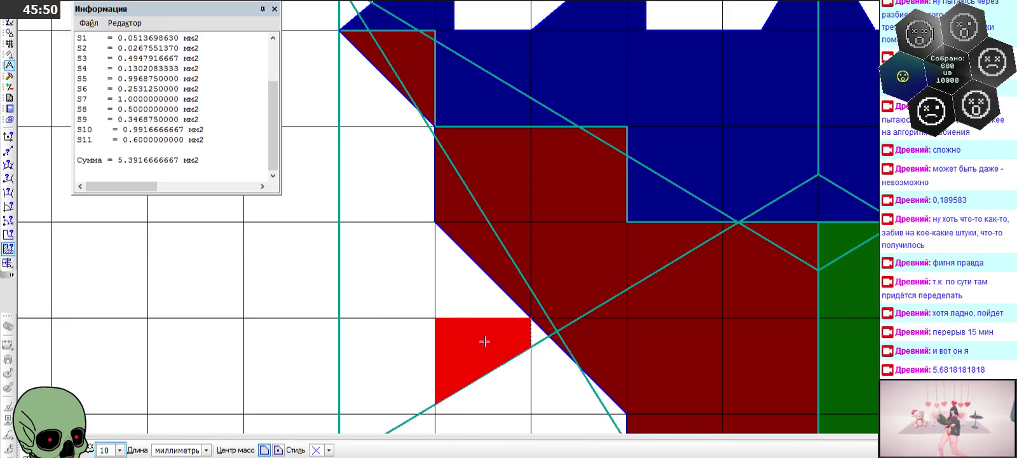
click(544, 323)
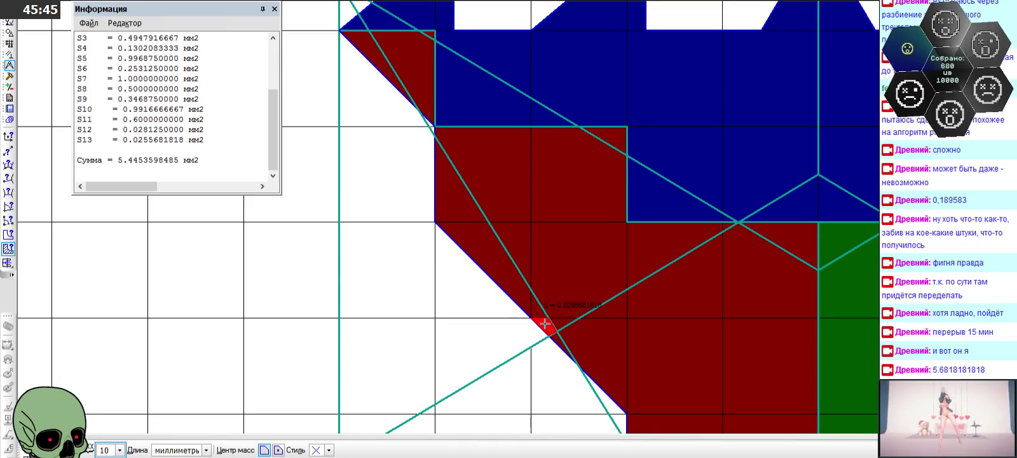
click(365, 419)
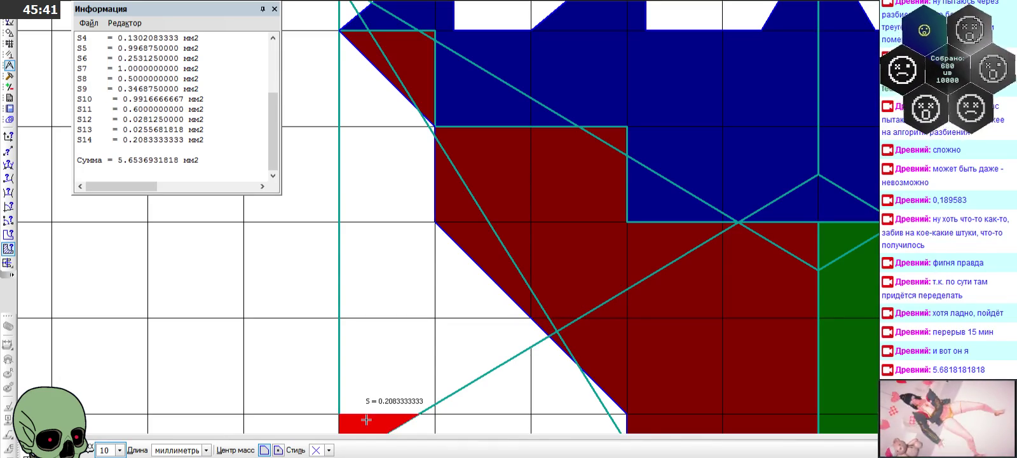
- Add the two tiny hull-edge triangles to reach S16 at 5.7073863636 mm², then close the results
scroll(393, 382, down, 2)
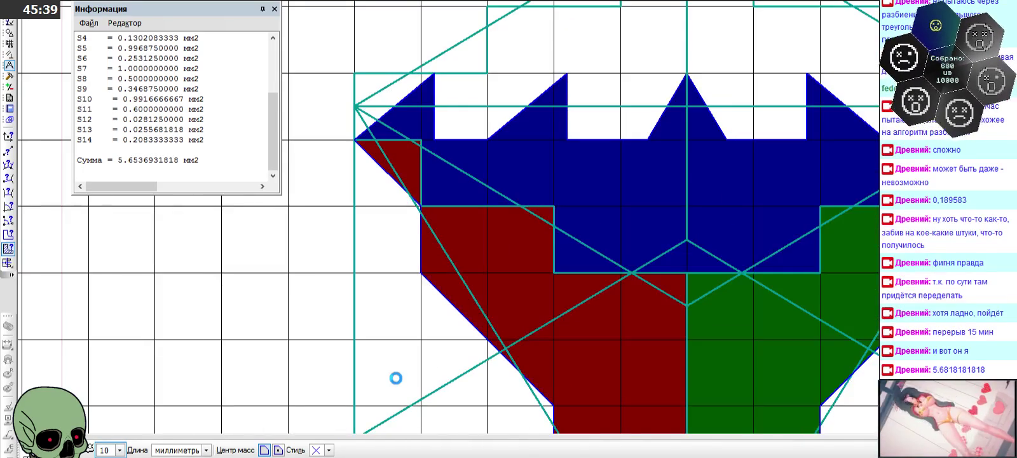
scroll(394, 379, down, 1)
scroll(381, 406, up, 3)
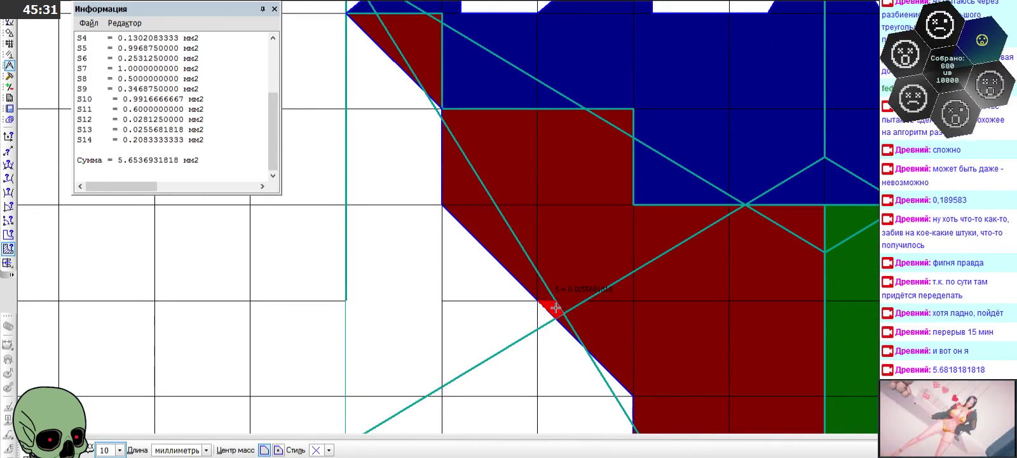
click(555, 307)
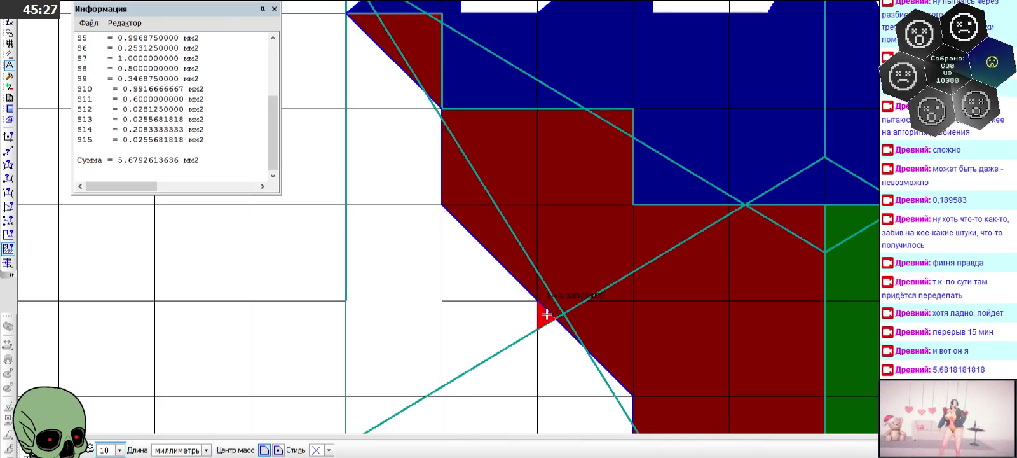
click(546, 313)
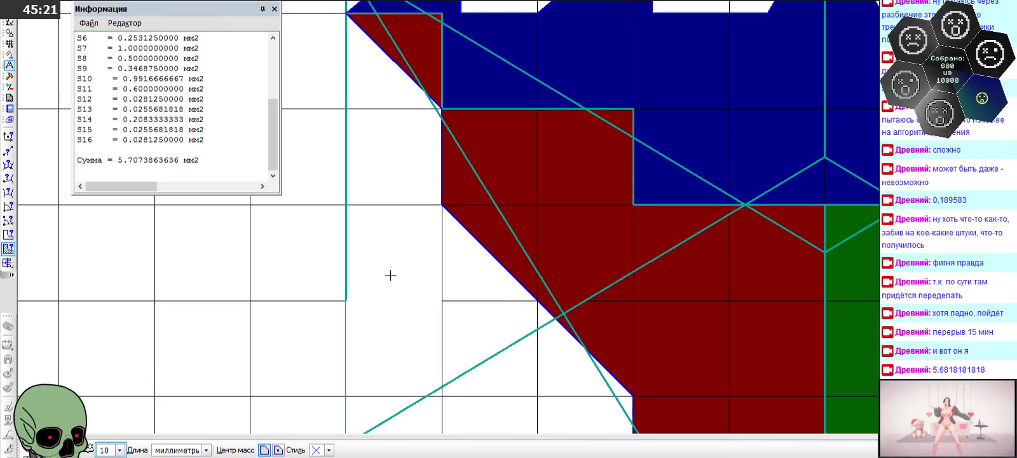
click(274, 11)
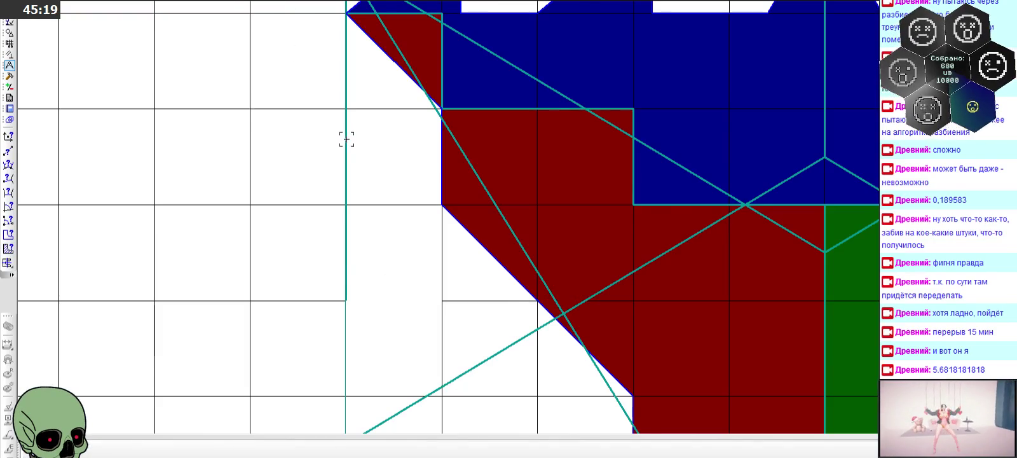
- Measure the two-point distance along the right teal rectangle's bottom edge: L1 = 2.2727272727 mm
scroll(379, 152, down, 2)
scroll(379, 153, down, 1)
scroll(378, 152, down, 1)
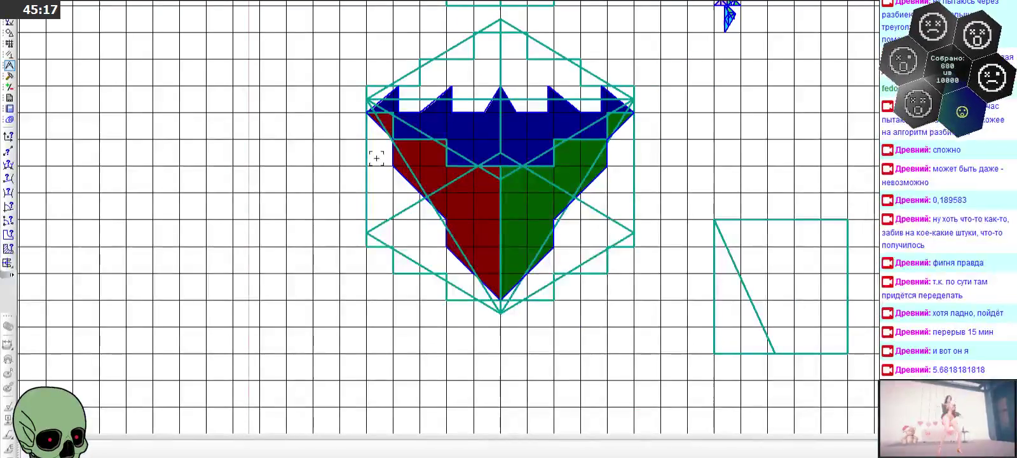
scroll(876, 374, up, 4)
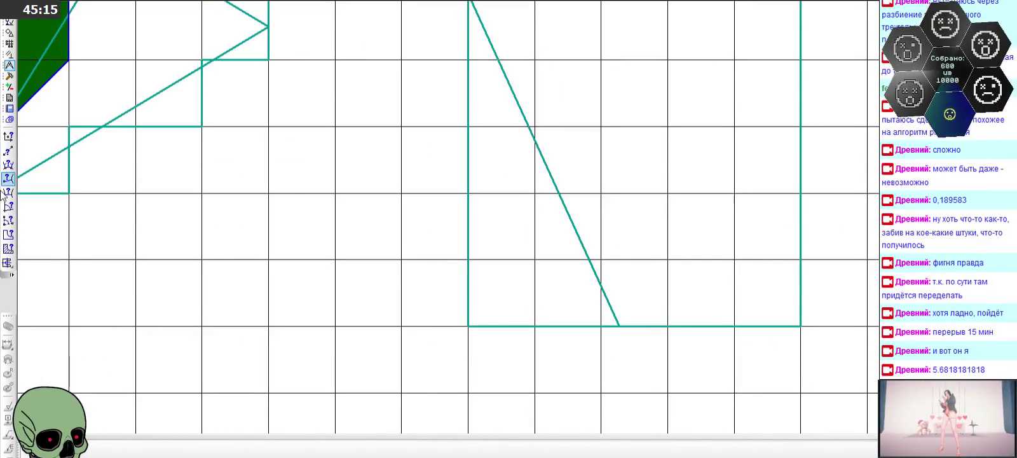
click(9, 32)
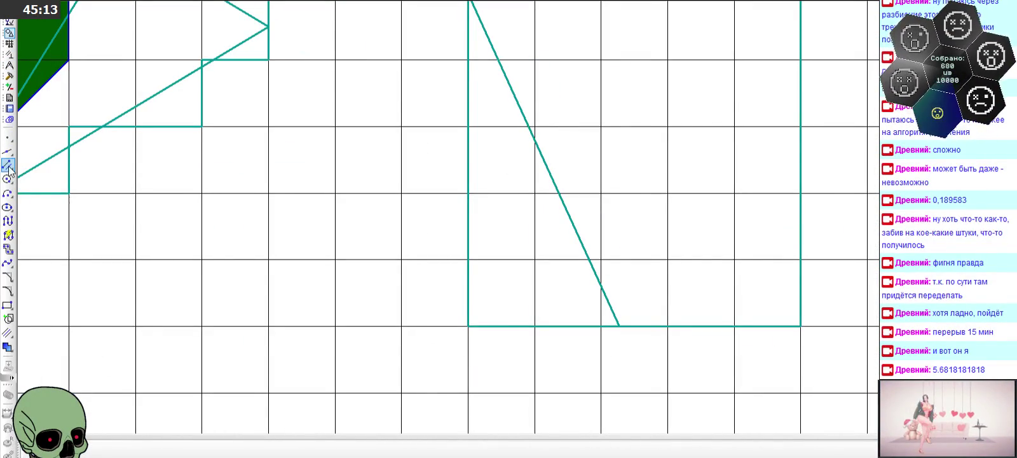
click(9, 69)
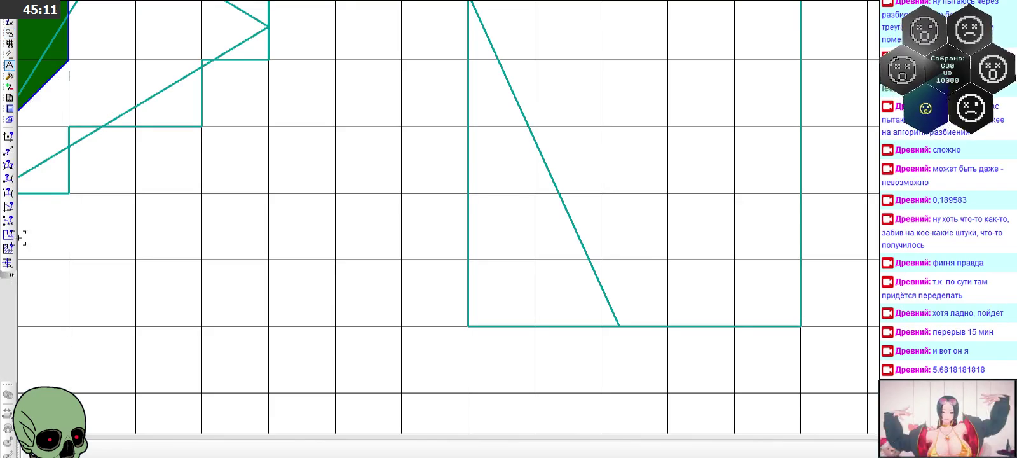
click(12, 155)
click(619, 326)
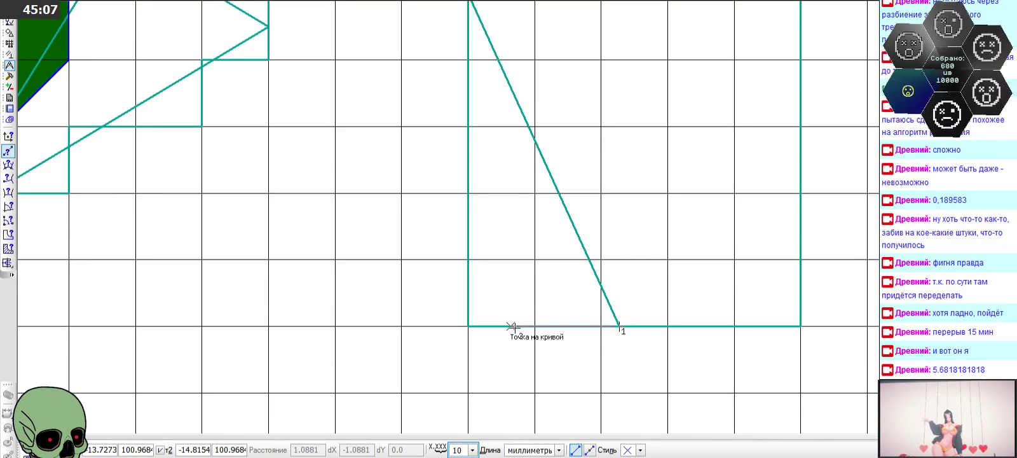
click(469, 326)
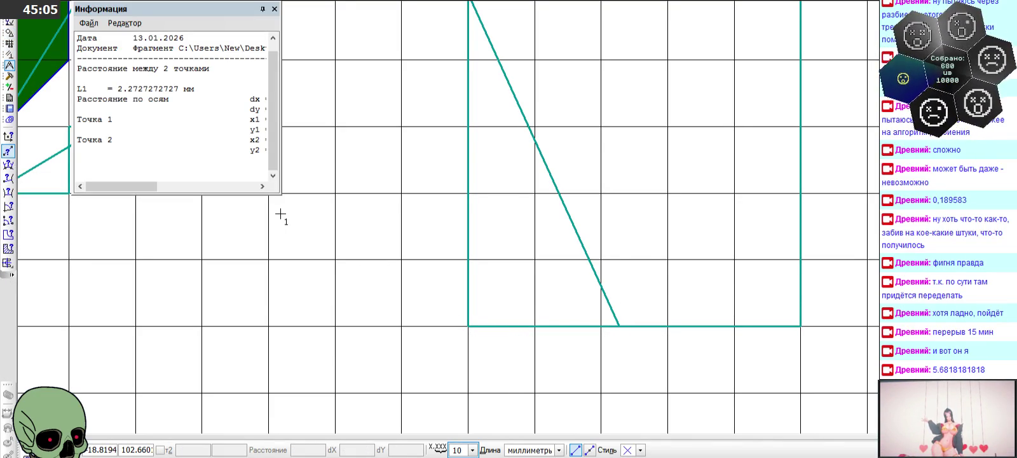
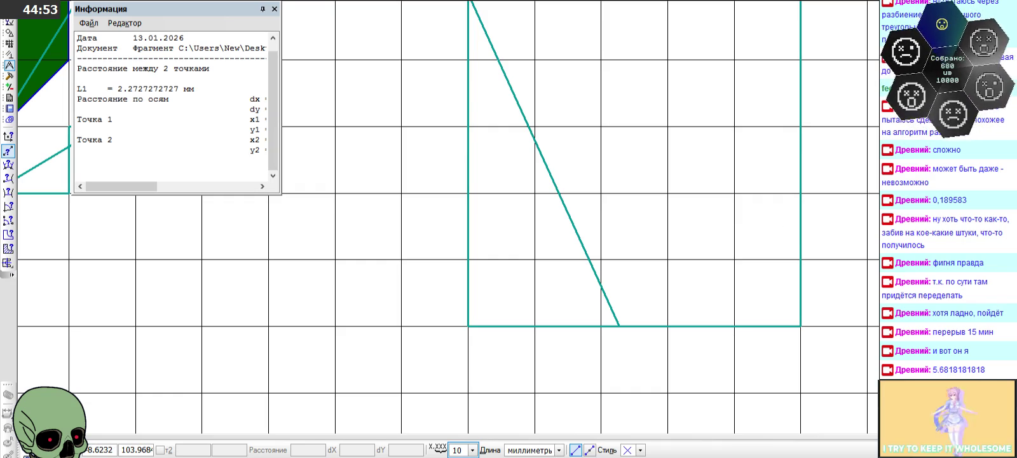
- Close the Информация distance report and zoom out until the whole crown emblem is visible
click(274, 9)
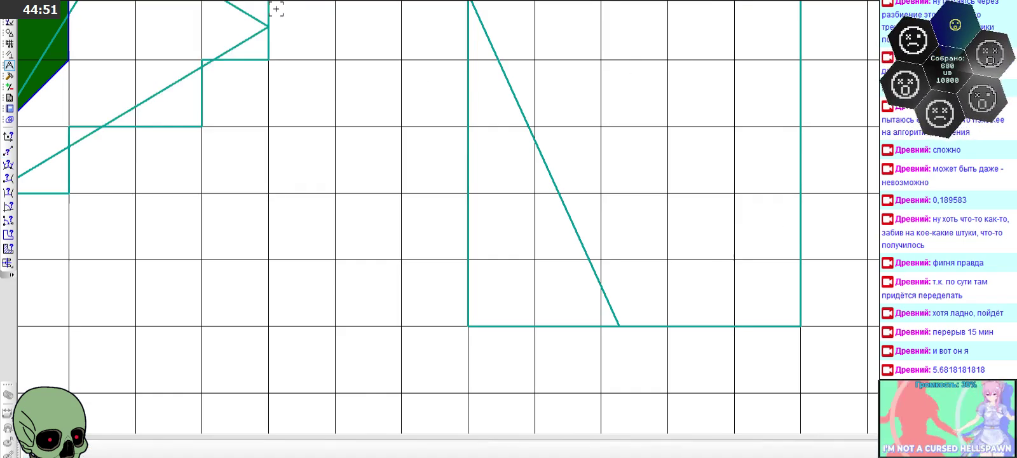
scroll(656, 260, down, 1)
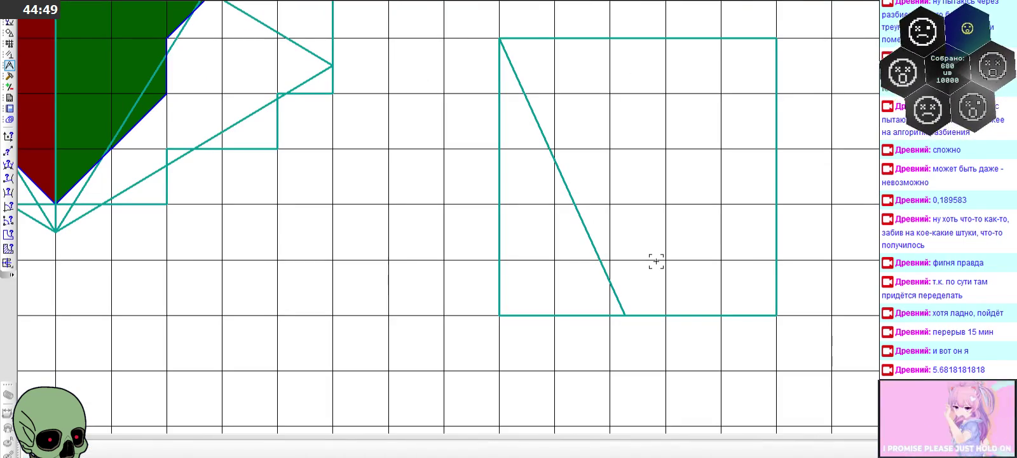
scroll(656, 261, down, 3)
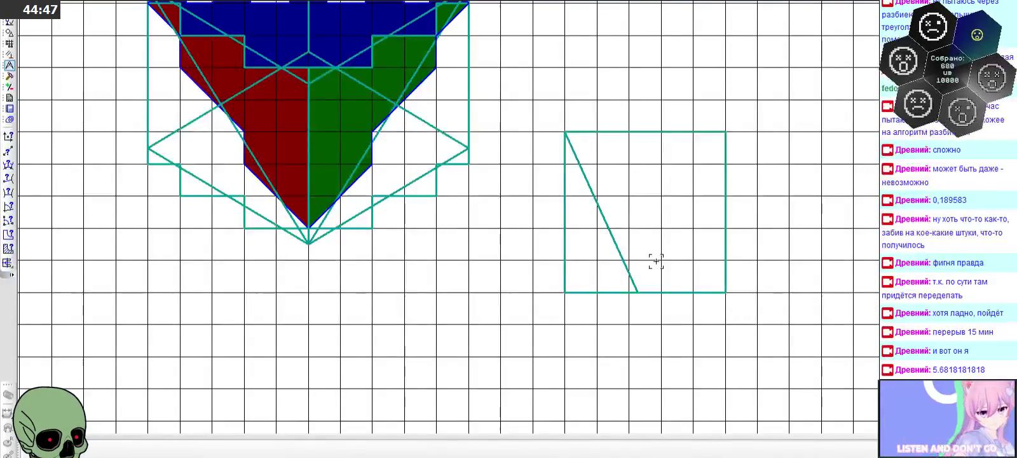
scroll(656, 261, down, 2)
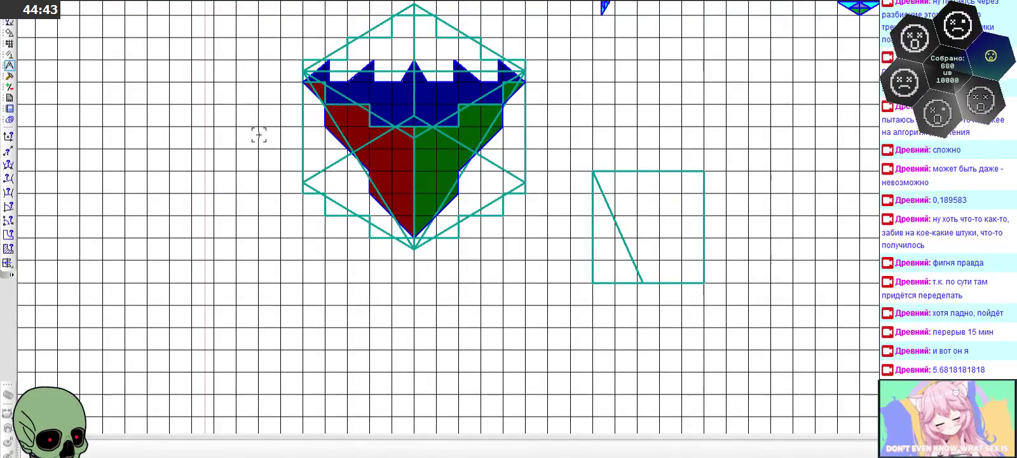
scroll(259, 135, up, 3)
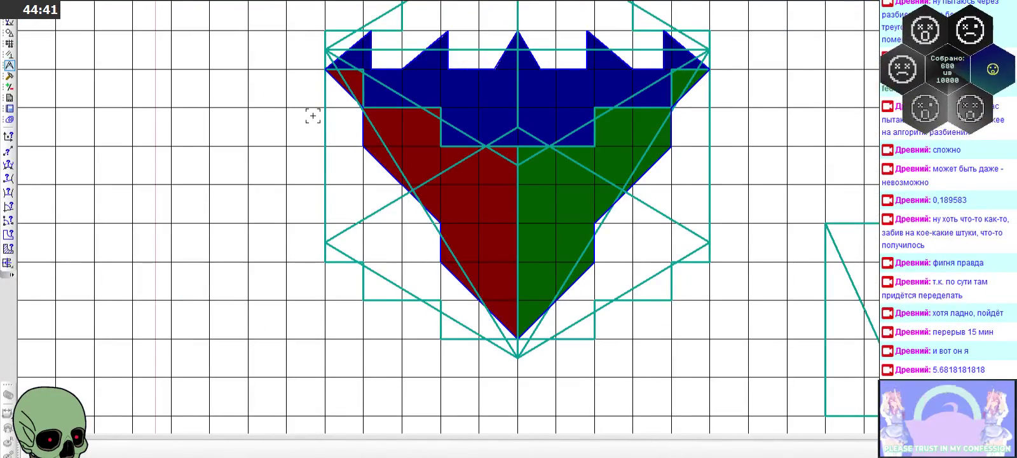
click(324, 83)
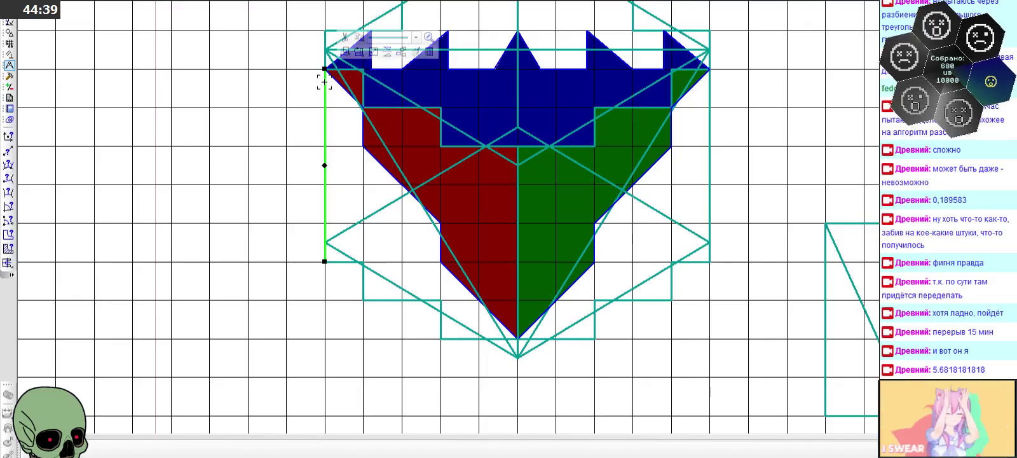
click(388, 253)
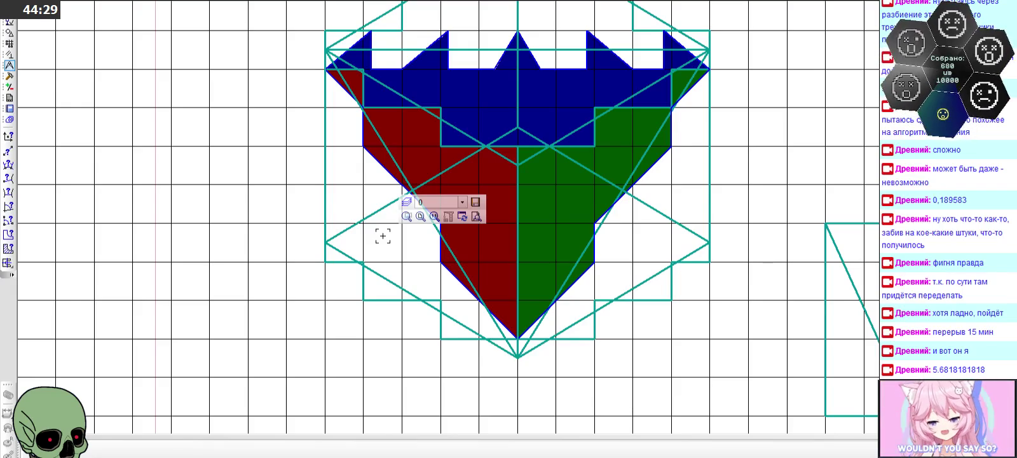
scroll(660, 230, down, 2)
scroll(676, 227, down, 3)
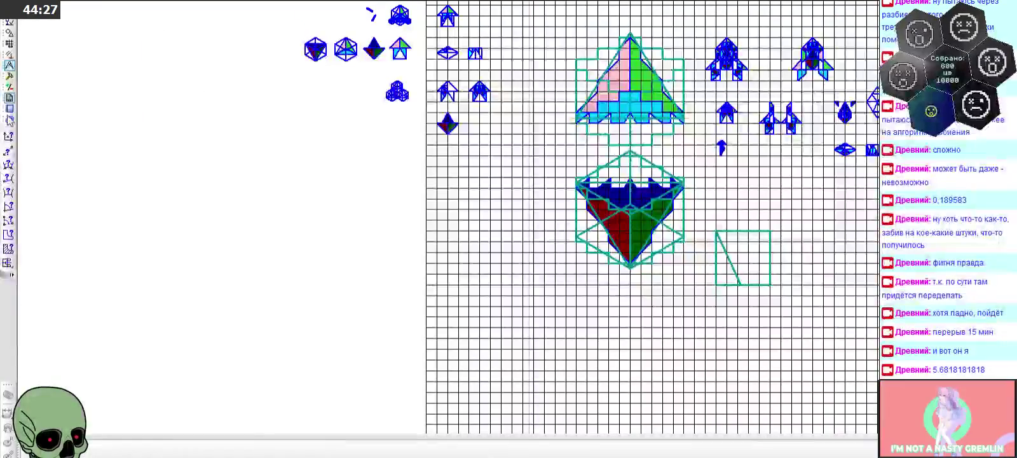
- Draw a vertical side of length 5 parallel to the crown's vertical outline edge
click(10, 31)
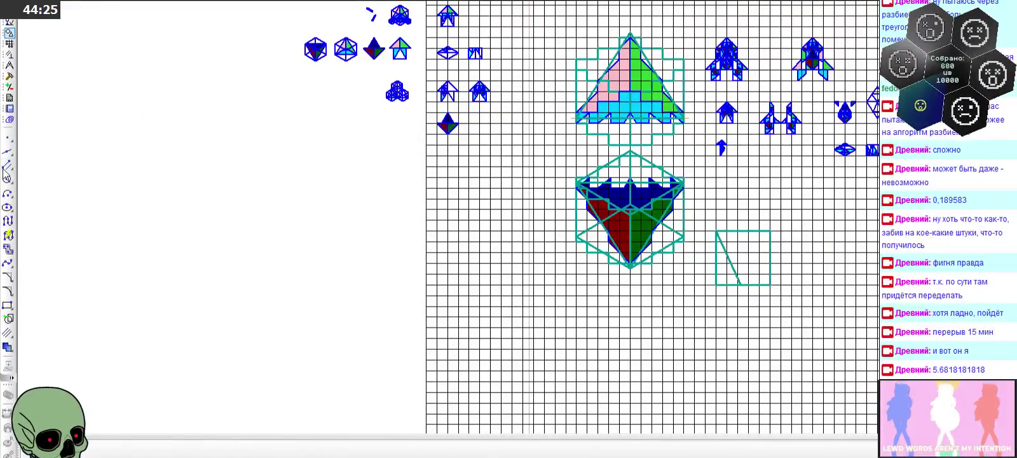
click(8, 164)
scroll(629, 209, up, 2)
scroll(608, 201, up, 2)
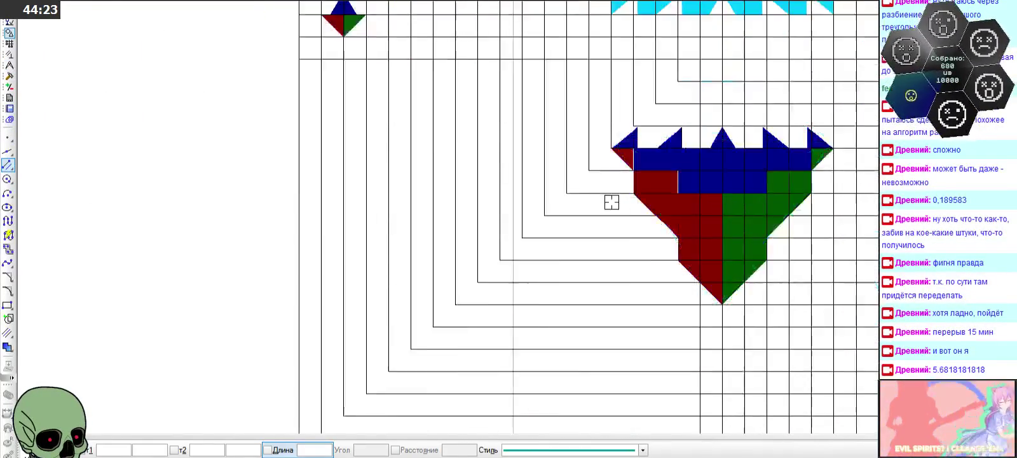
scroll(624, 203, up, 1)
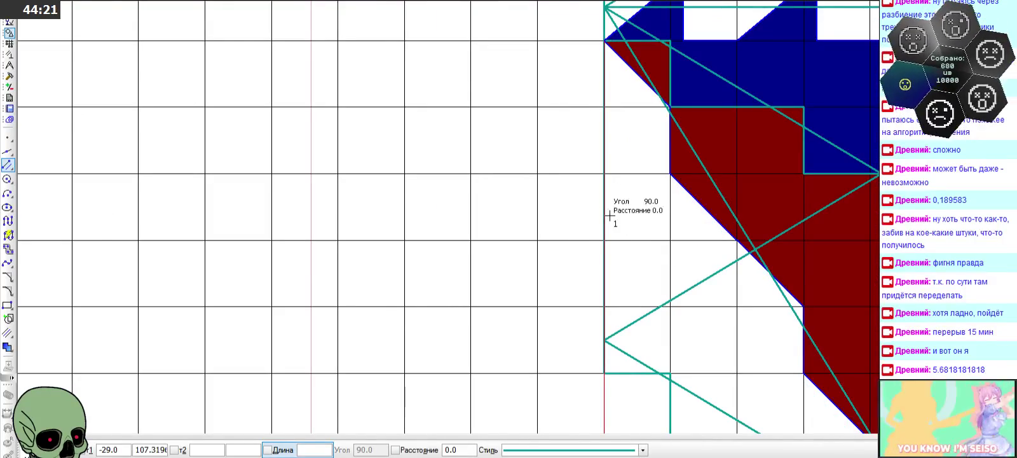
scroll(636, 253, down, 2)
click(626, 252)
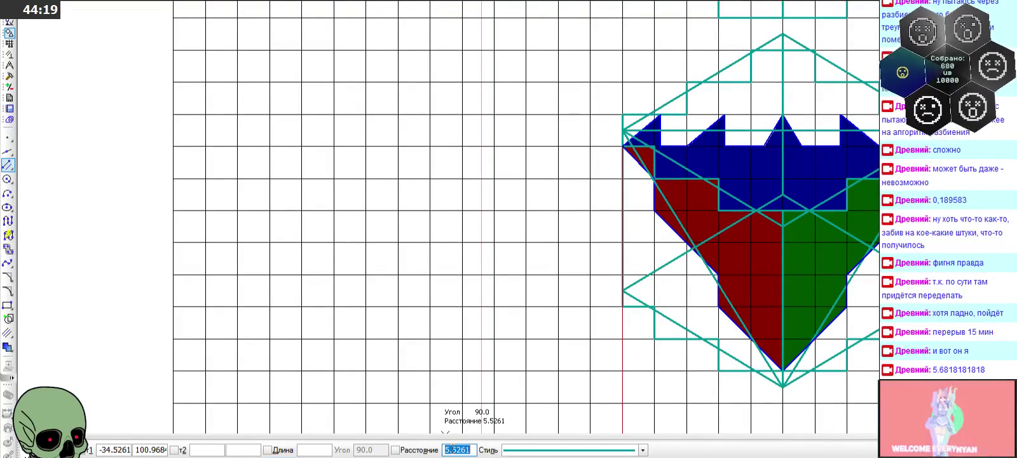
click(323, 450)
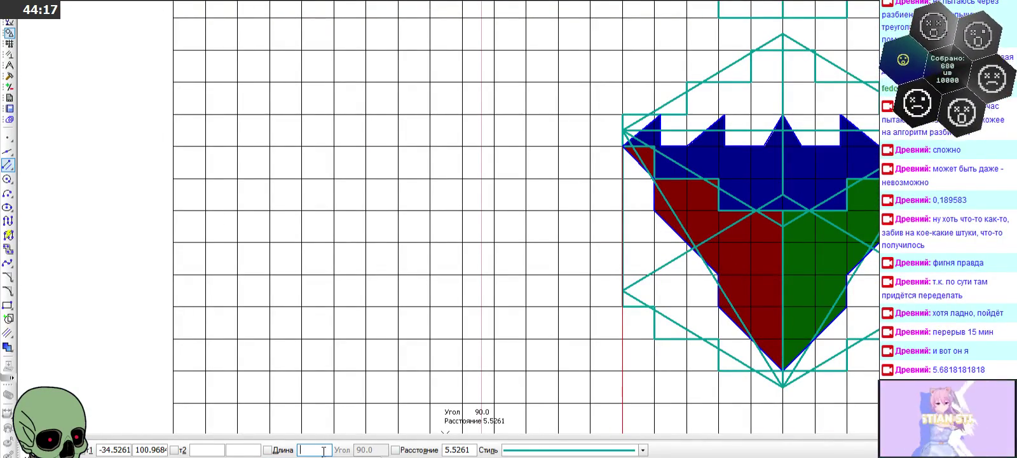
text(5)
key(Return)
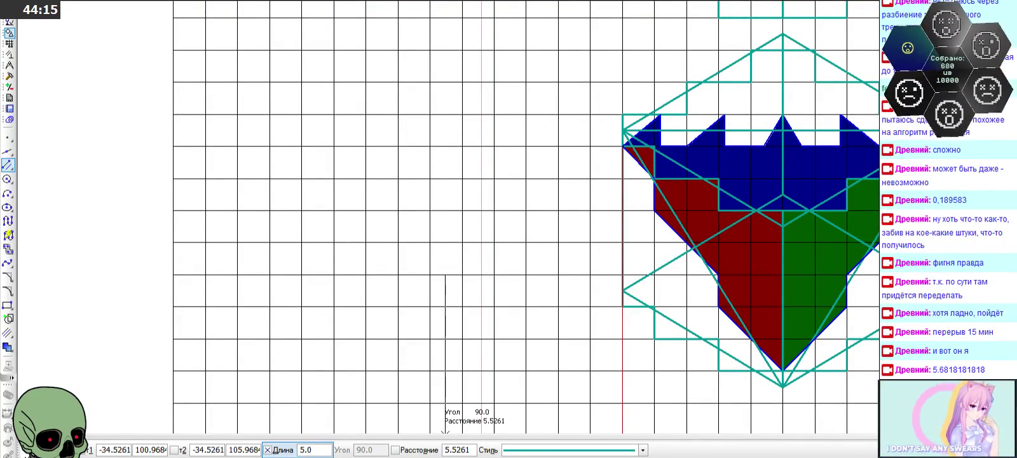
scroll(320, 251, down, 2)
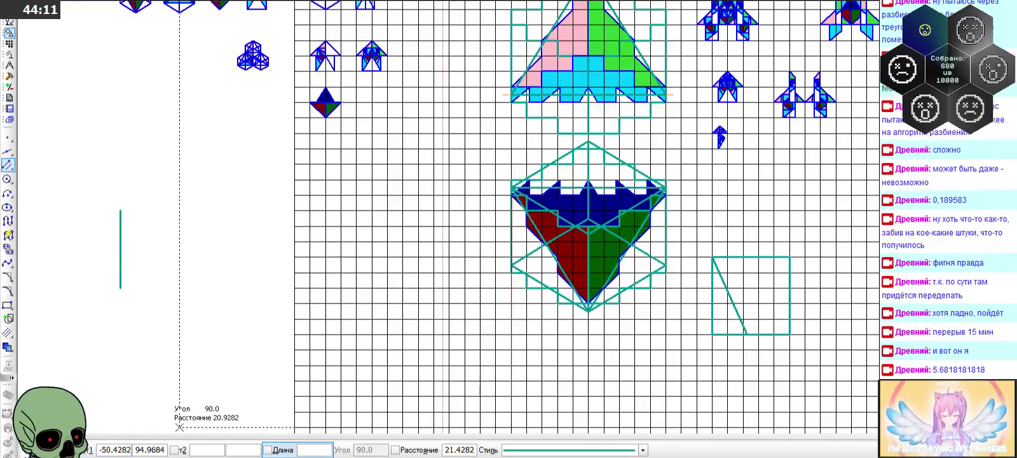
key(Escape)
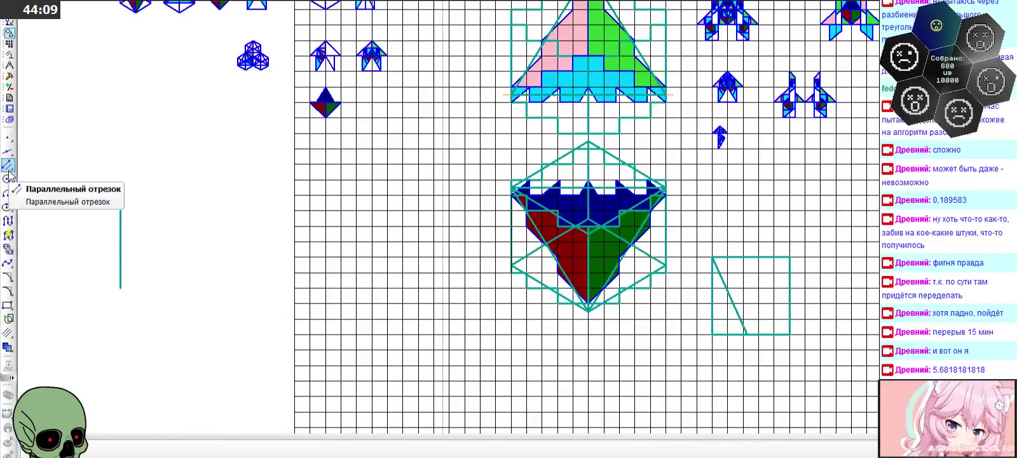
- Draw two more sides parallel to the crown's slanted left and lower-left edges
scroll(444, 244, up, 2)
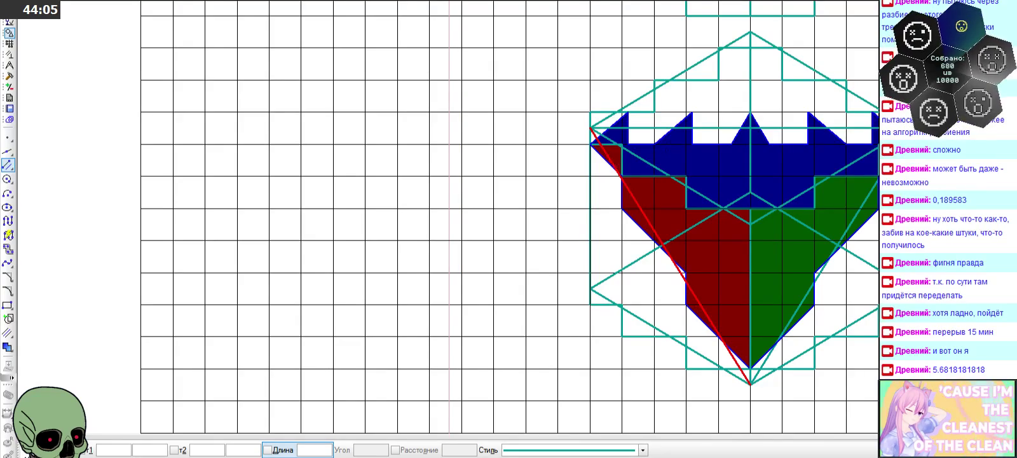
click(609, 157)
scroll(815, 194, down, 2)
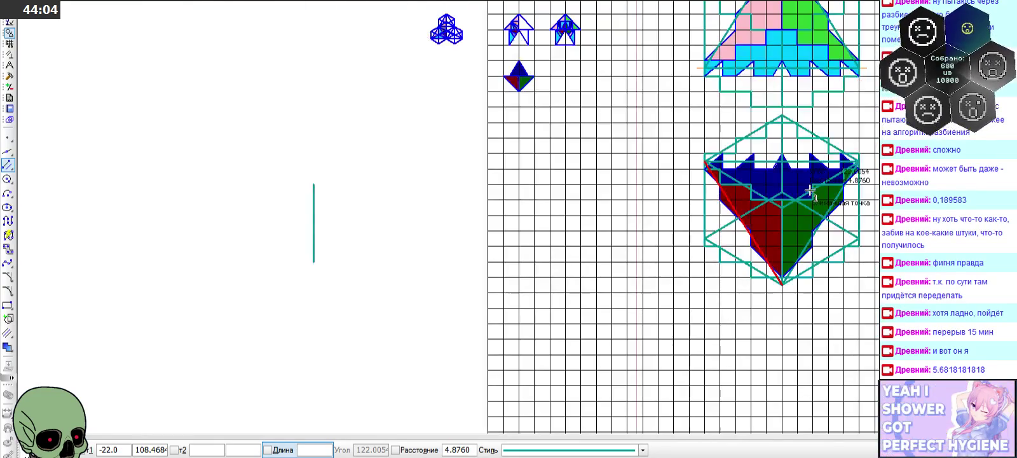
click(314, 185)
click(375, 283)
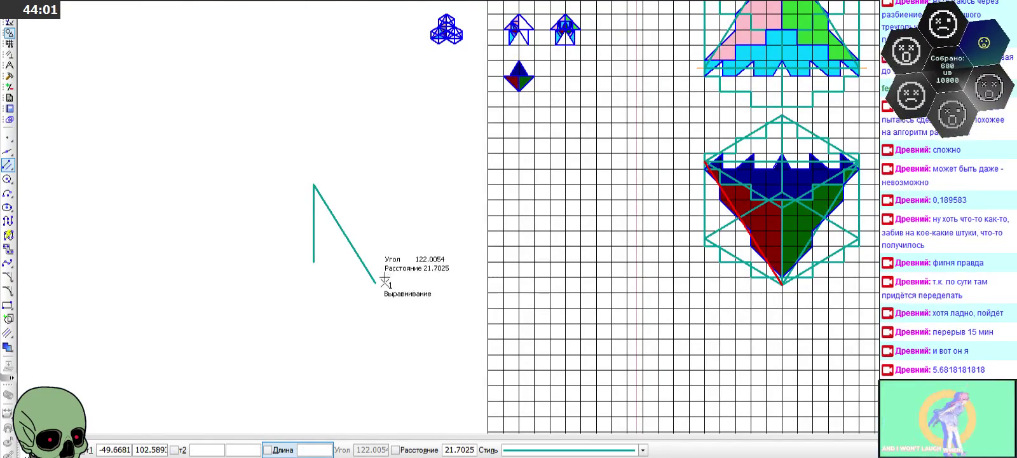
click(7, 164)
scroll(709, 233, up, 1)
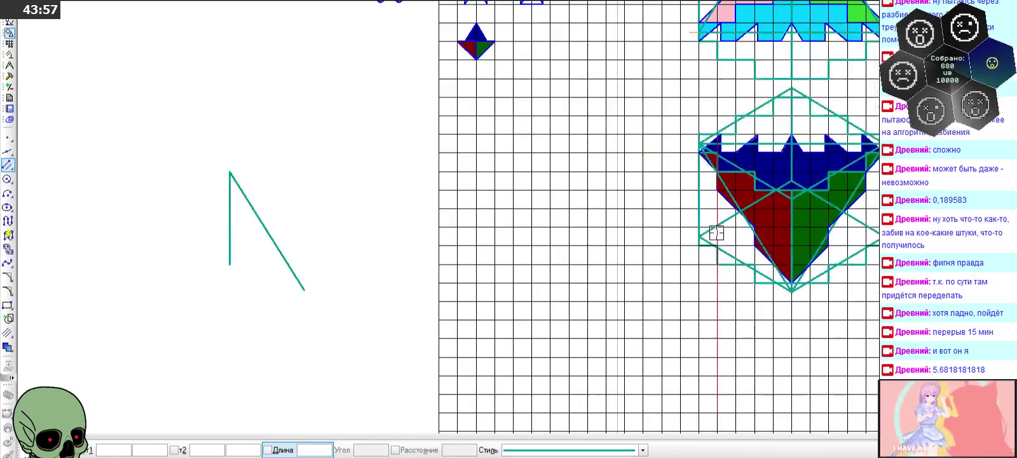
scroll(709, 232, up, 2)
click(710, 232)
scroll(709, 232, down, 1)
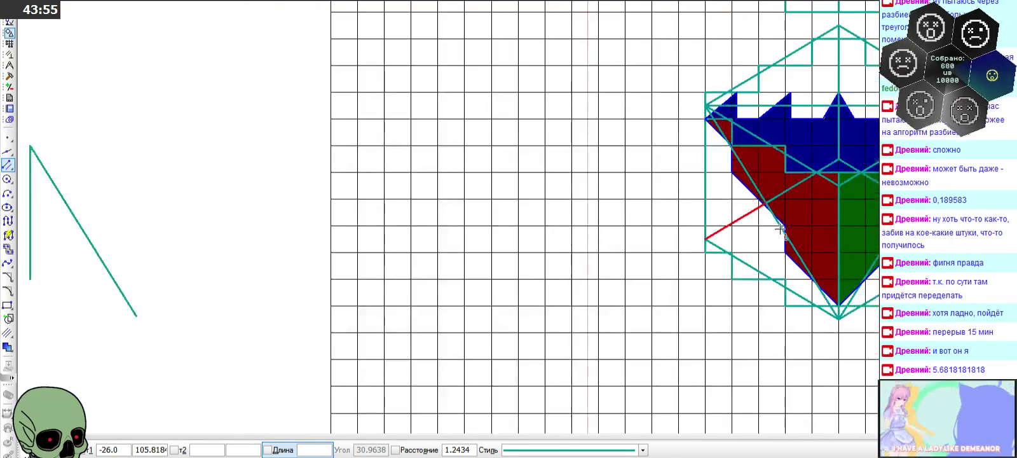
scroll(710, 233, down, 1)
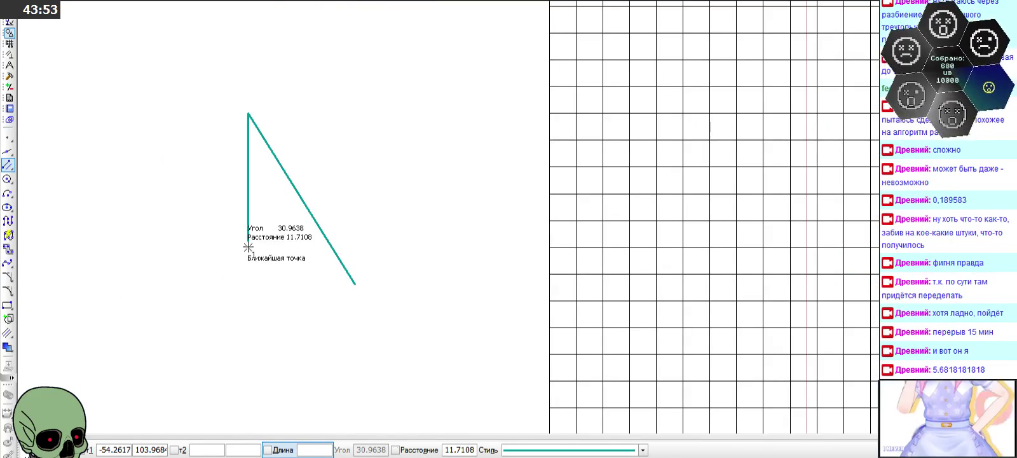
click(247, 247)
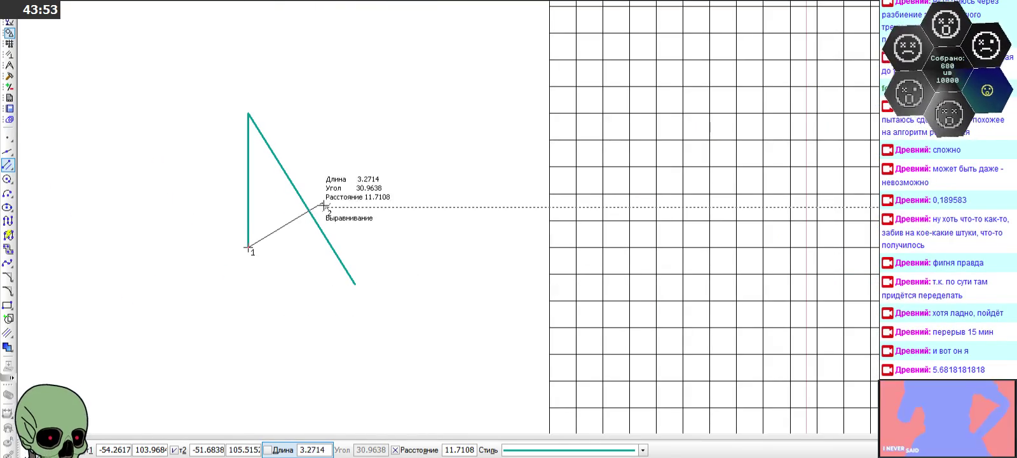
- Trim both overhanging line ends so the triangle closes cleanly
click(9, 76)
click(8, 221)
click(333, 246)
click(328, 200)
scroll(290, 236, down, 1)
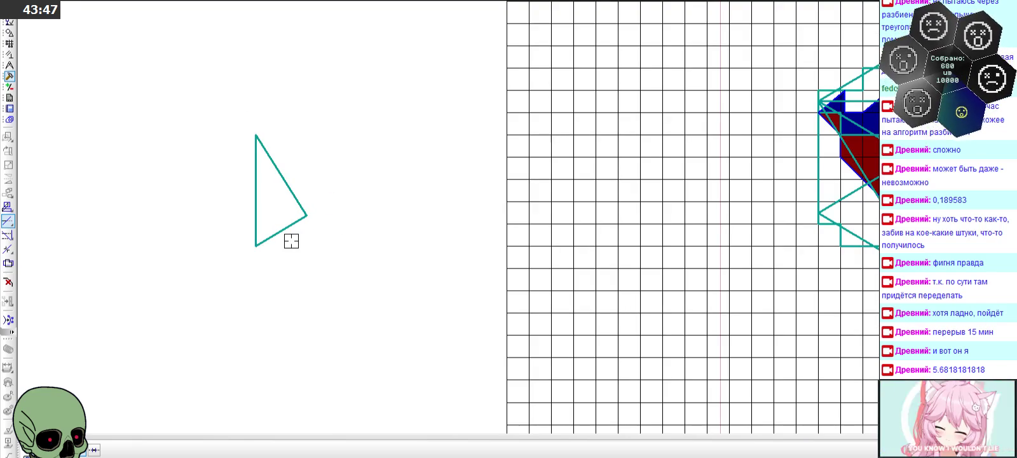
- Measure the triangle's area as 5.6818181818 mm², close the results and zoom back to the crown
click(9, 33)
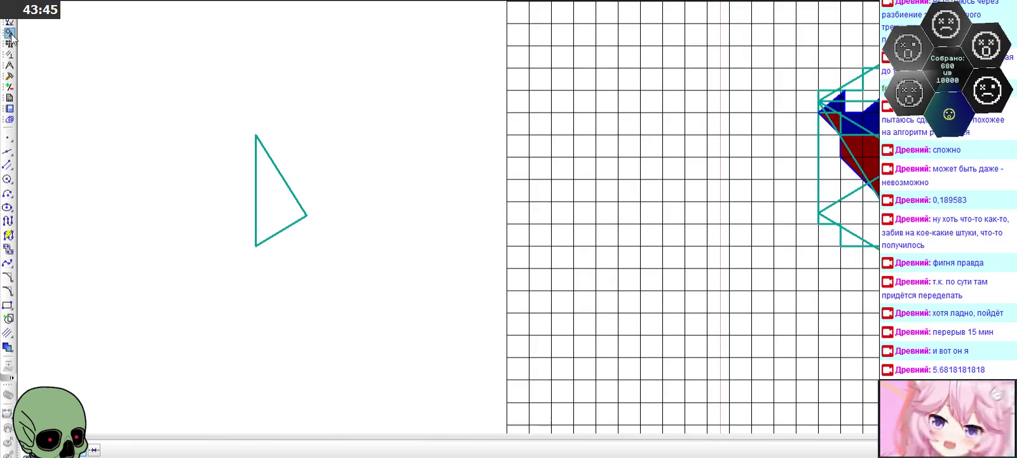
click(9, 72)
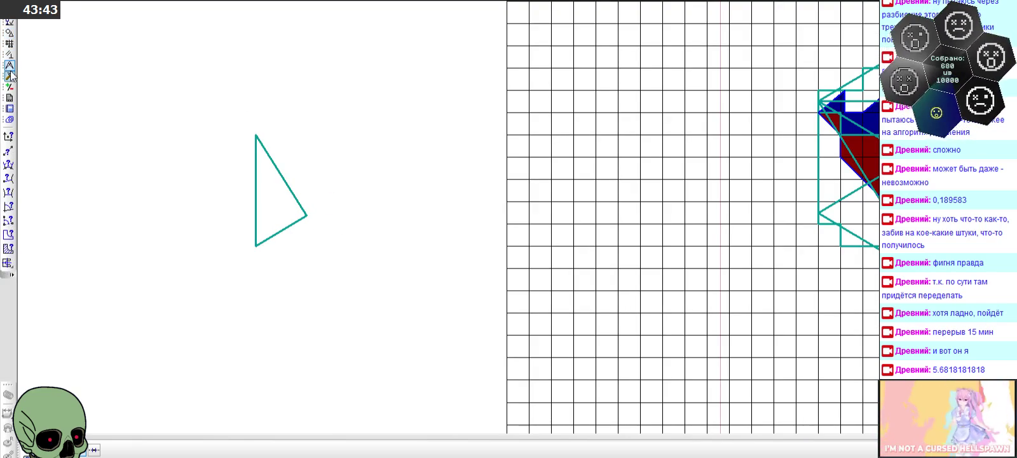
click(9, 248)
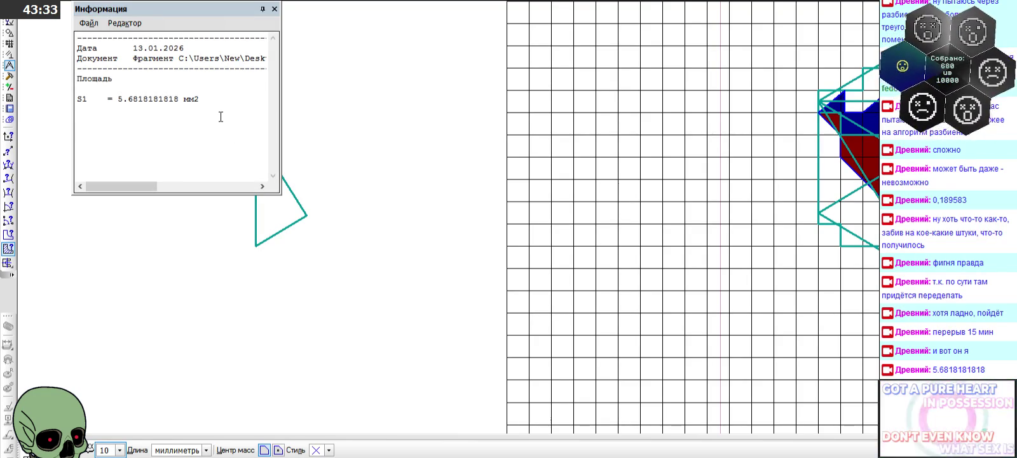
click(274, 9)
scroll(135, 394, down, 3)
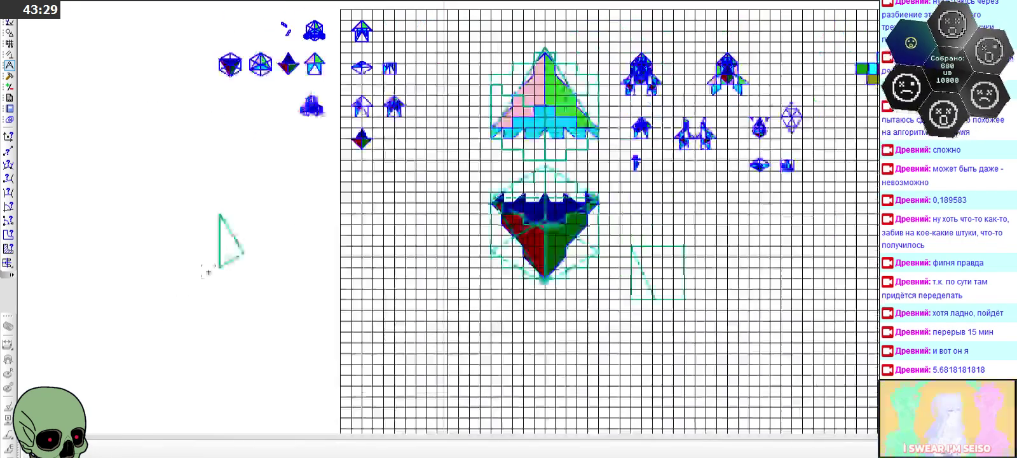
scroll(540, 260, up, 3)
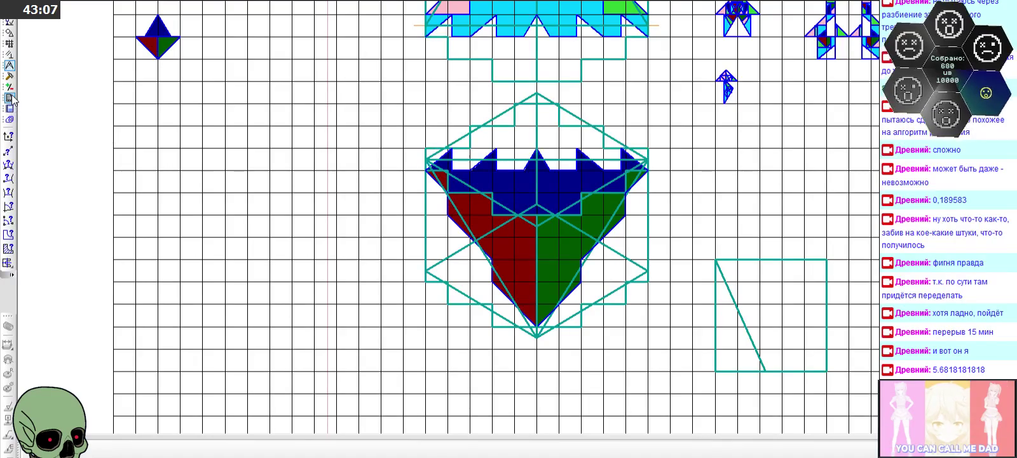
- Draw a segment from the square's top-left corner to a point on its right side
click(10, 32)
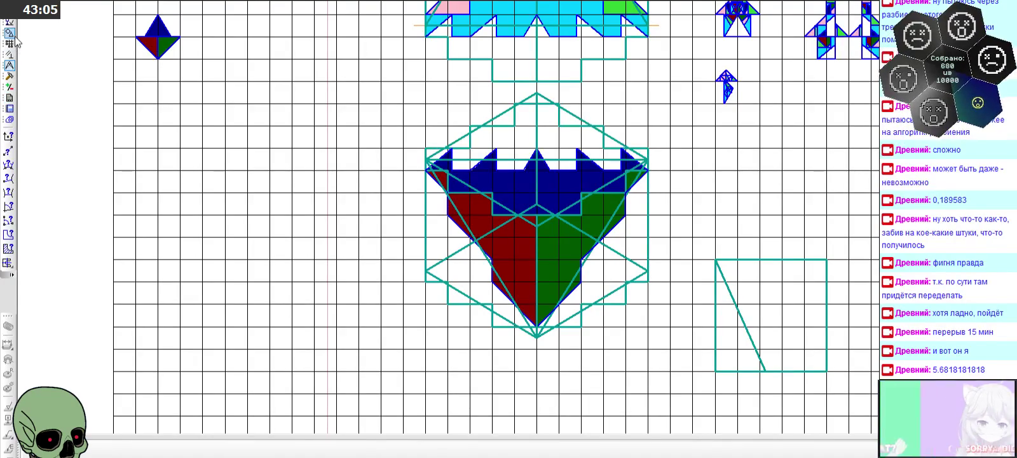
drag(8, 165, 25, 167)
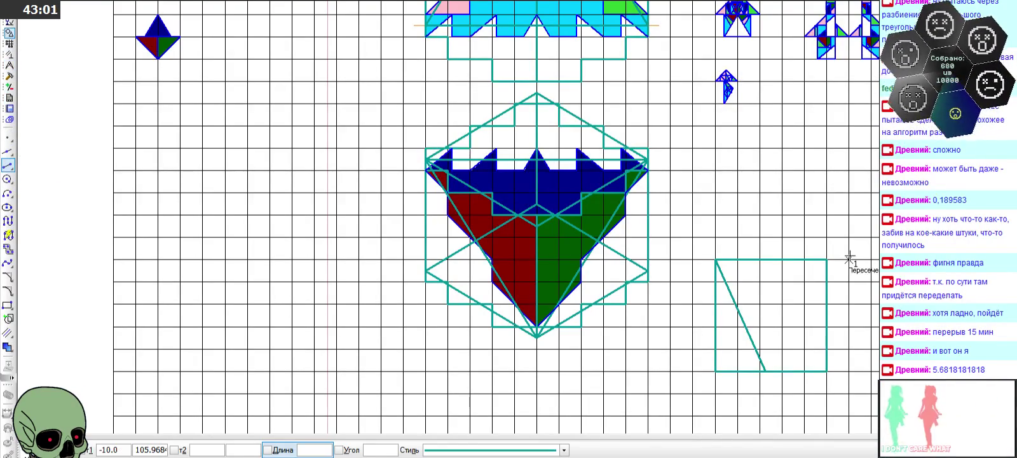
click(715, 259)
click(826, 327)
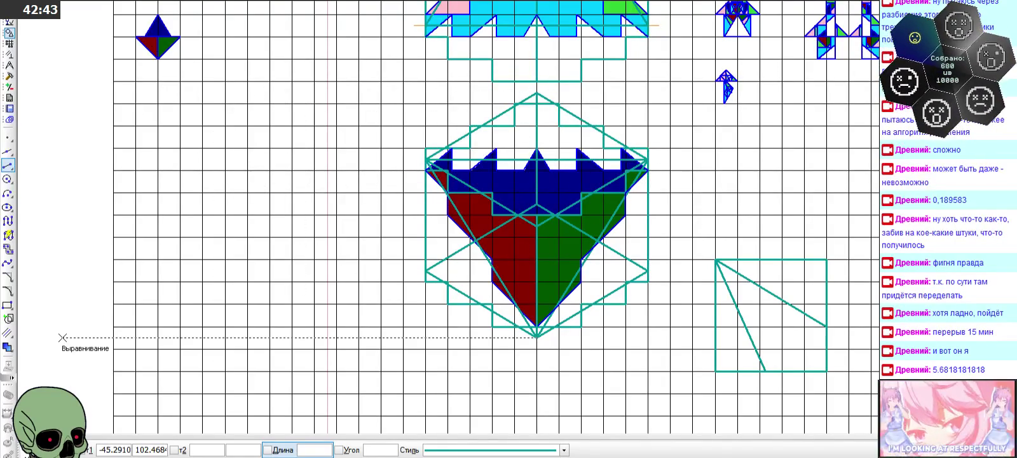
key(Escape)
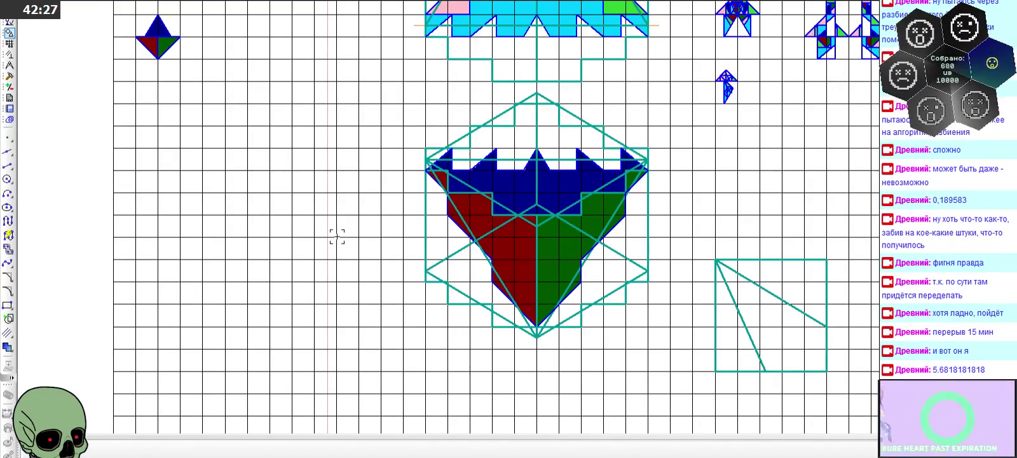
- Box-select the square together with all its inner lines
scroll(425, 233, down, 1)
scroll(731, 254, up, 1)
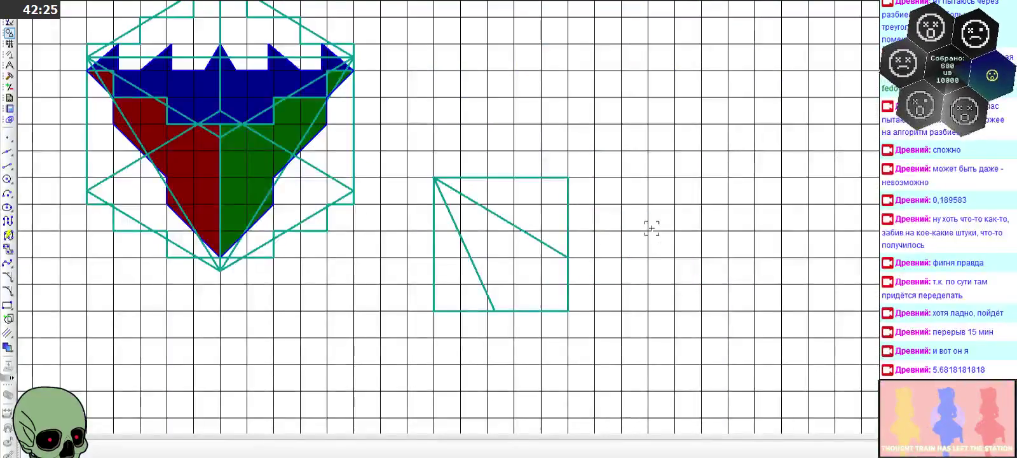
scroll(651, 228, up, 2)
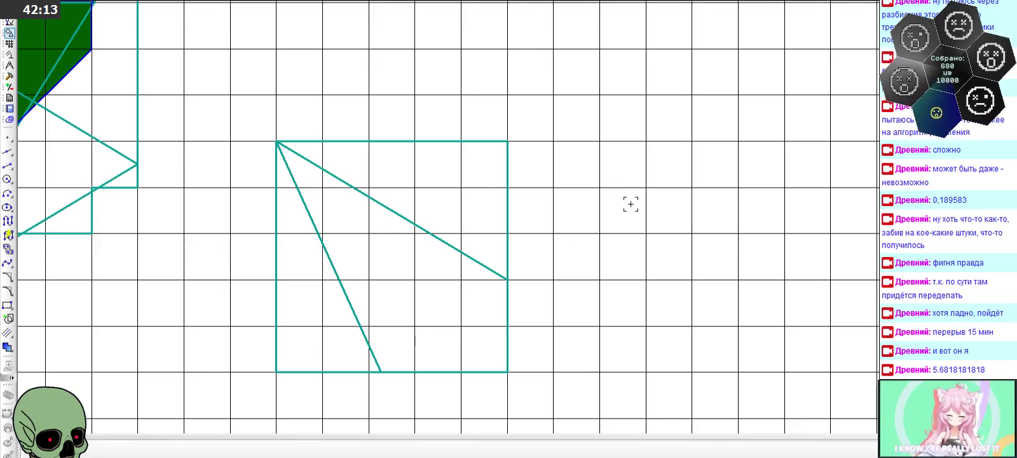
scroll(630, 204, down, 3)
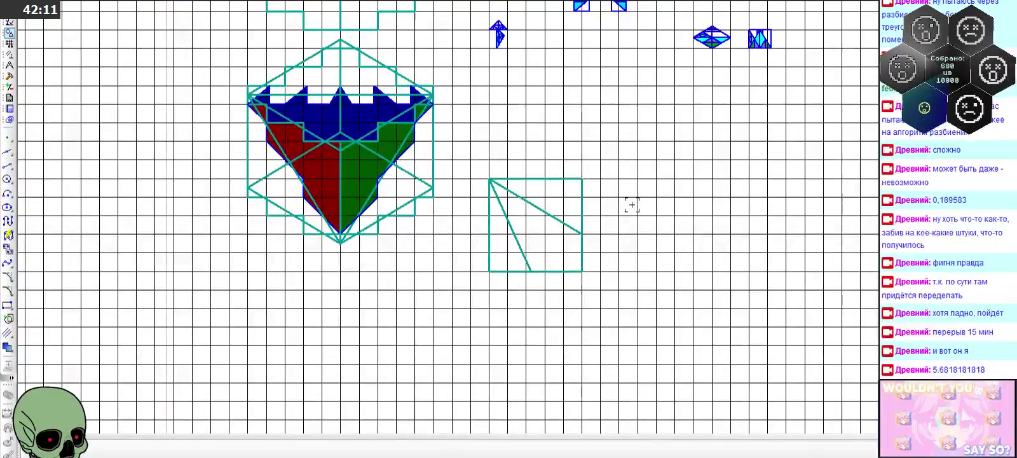
scroll(590, 204, up, 1)
scroll(590, 203, up, 1)
scroll(590, 203, up, 1)
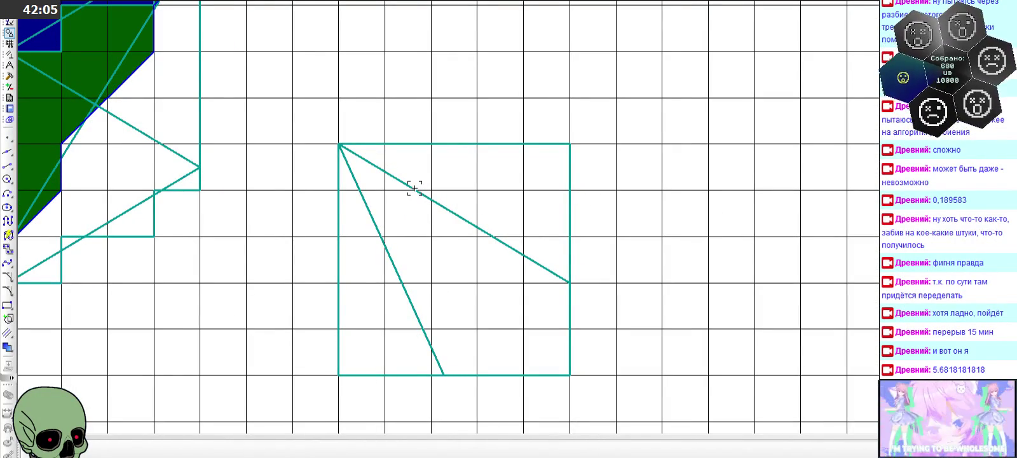
drag(330, 136, 582, 386)
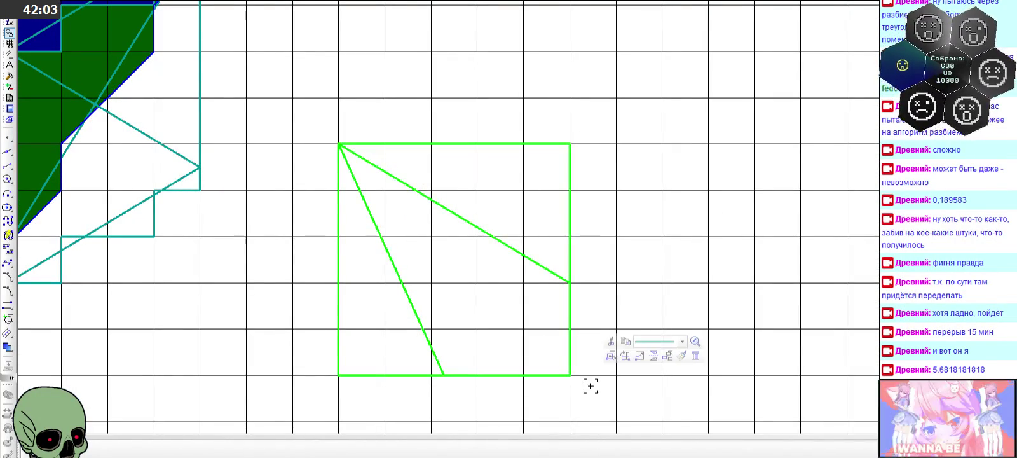
- Paste one copy of the divided square into the blank area below the lone triangle
scroll(669, 208, down, 3)
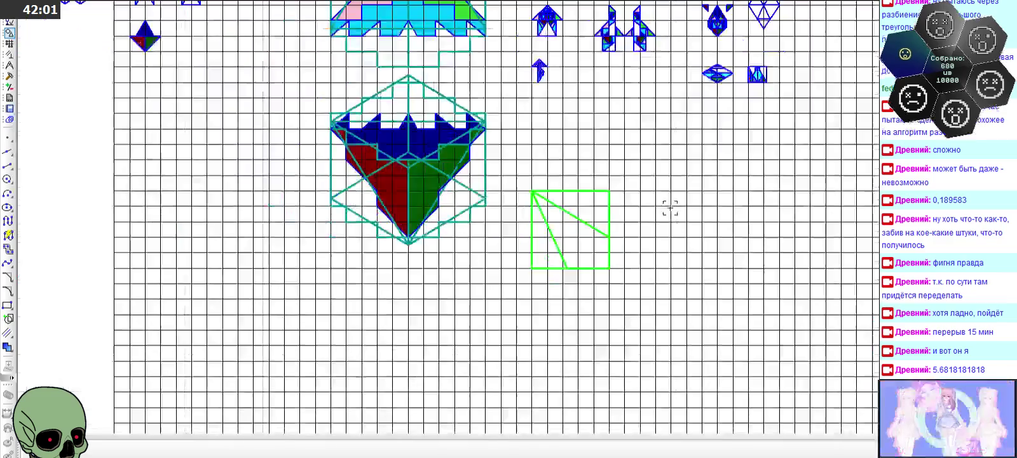
scroll(671, 207, down, 3)
scroll(671, 207, down, 1)
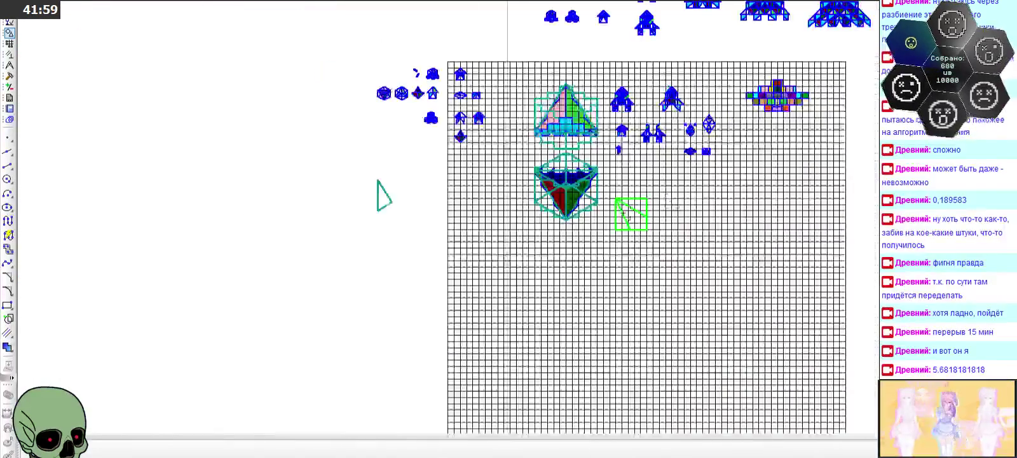
scroll(323, 282, up, 3)
key(ctrl+v)
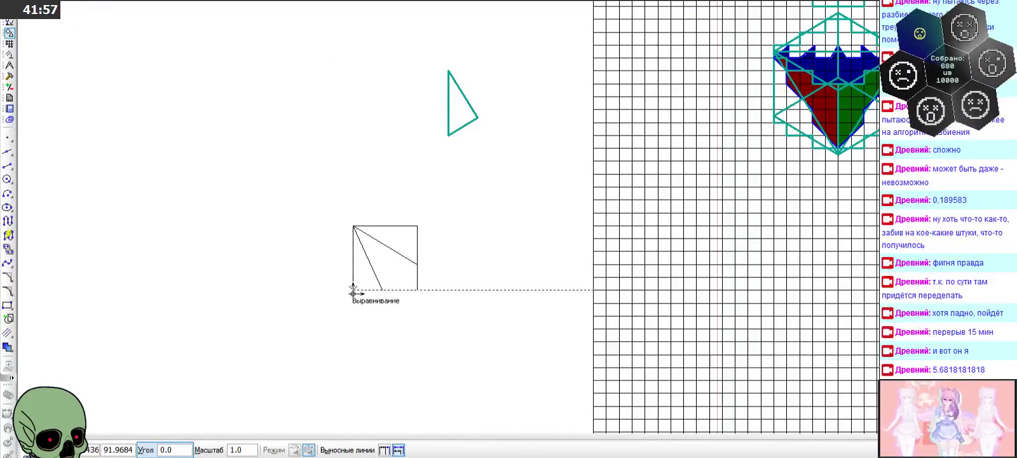
click(356, 290)
key(Escape)
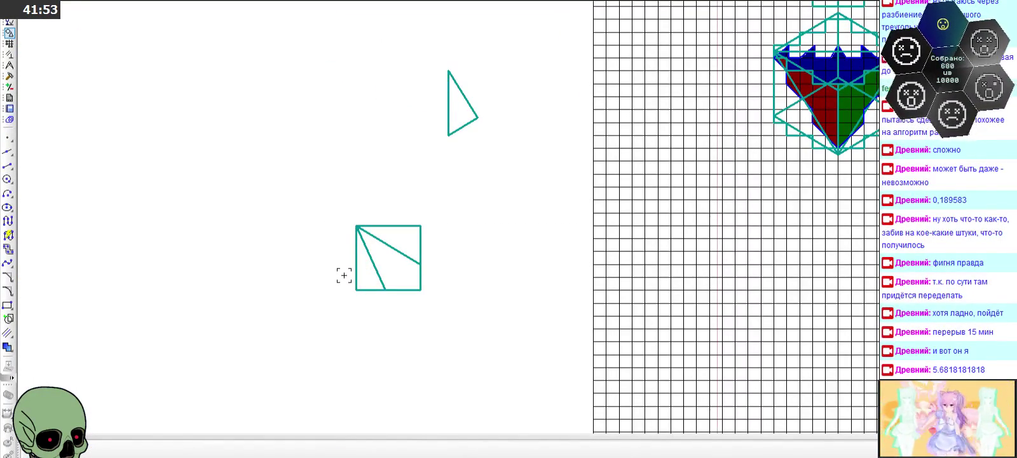
scroll(344, 275, up, 3)
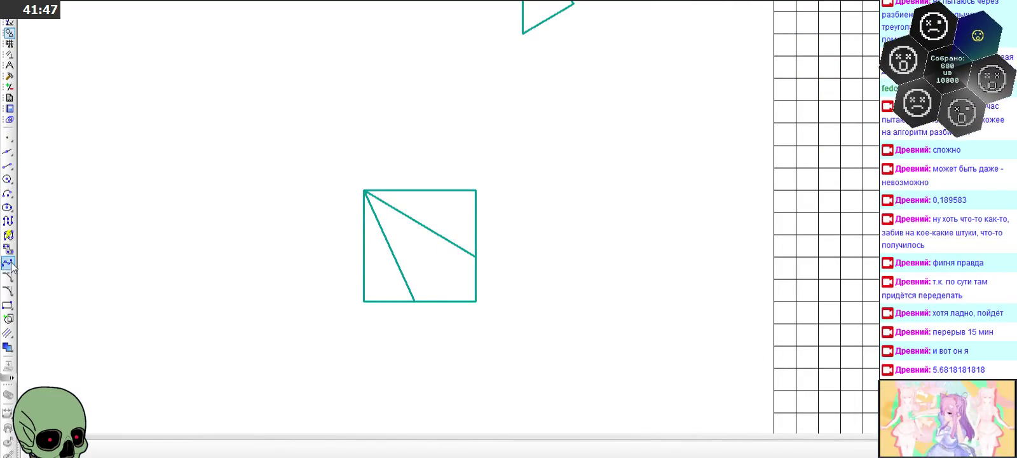
- Draw thin nested squares of 4, 3, 2 and 1 cells from the square's bottom-left corner
click(8, 305)
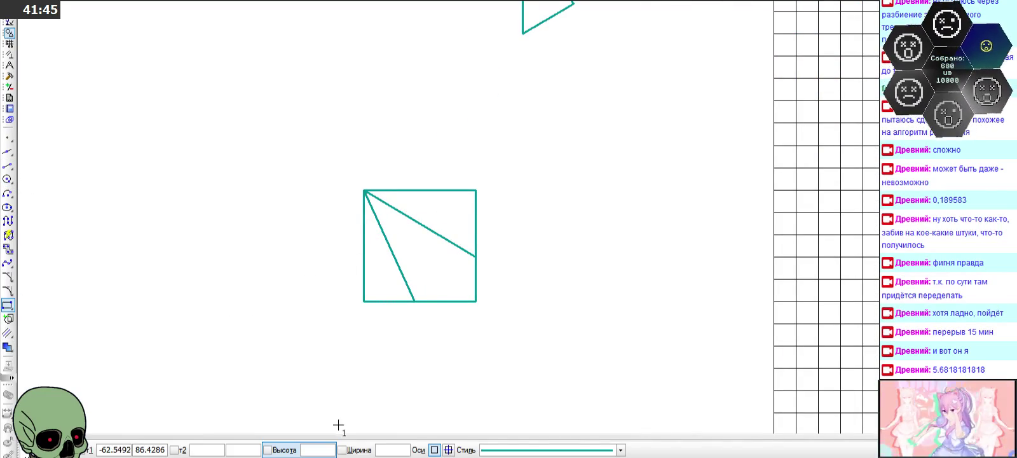
scroll(379, 229, up, 1)
scroll(378, 230, up, 3)
click(350, 376)
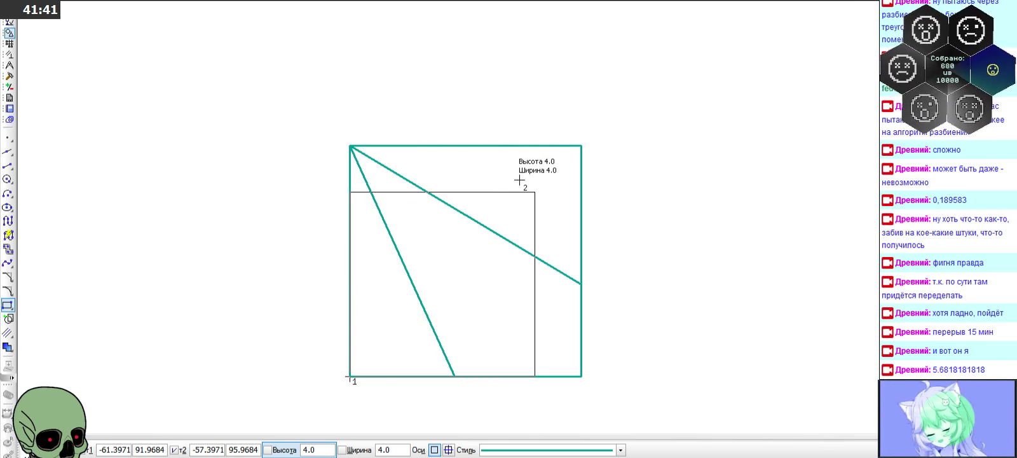
click(540, 450)
click(553, 418)
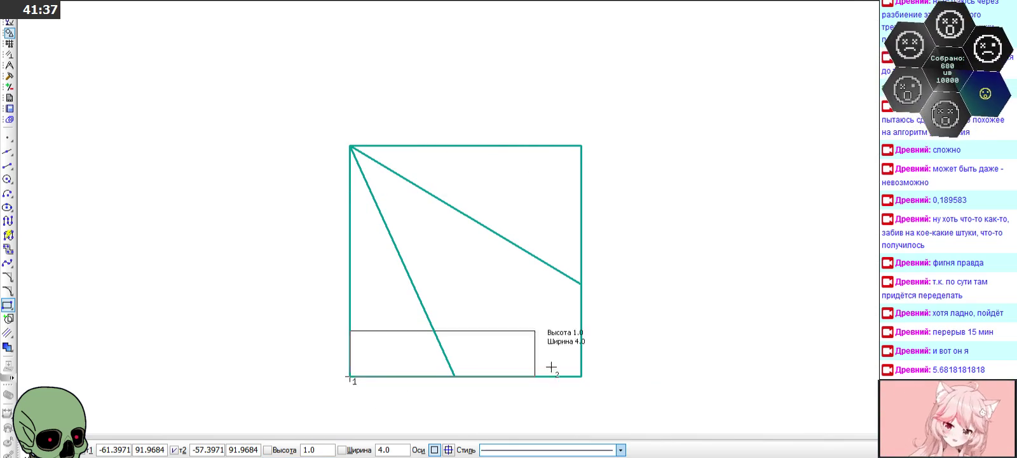
click(546, 174)
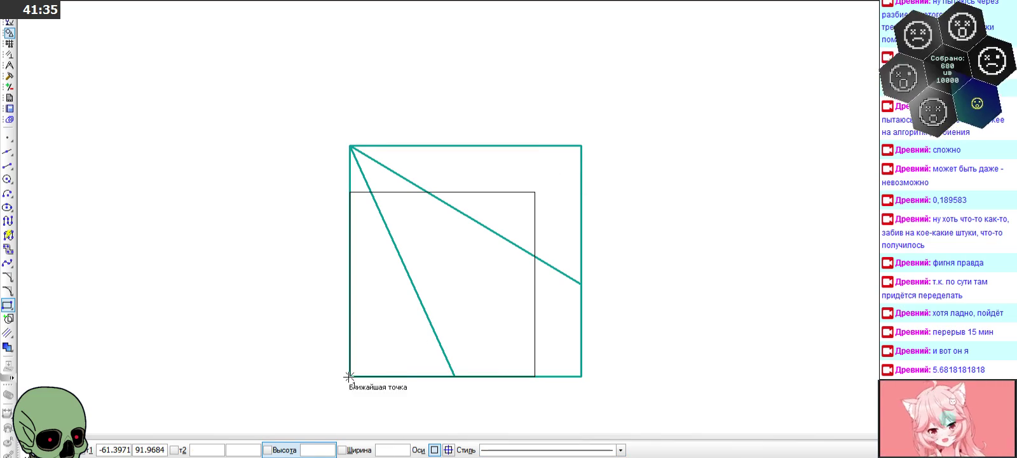
click(350, 375)
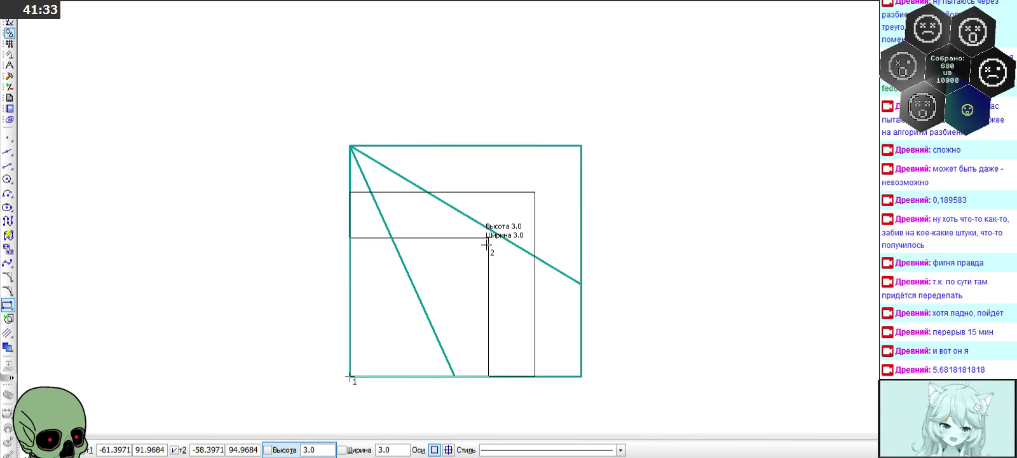
click(487, 244)
click(350, 376)
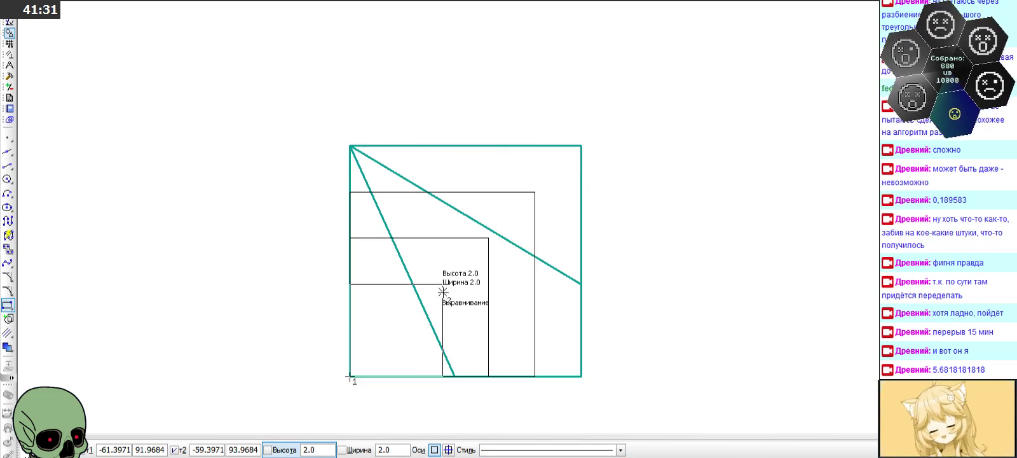
click(442, 286)
click(350, 376)
click(396, 330)
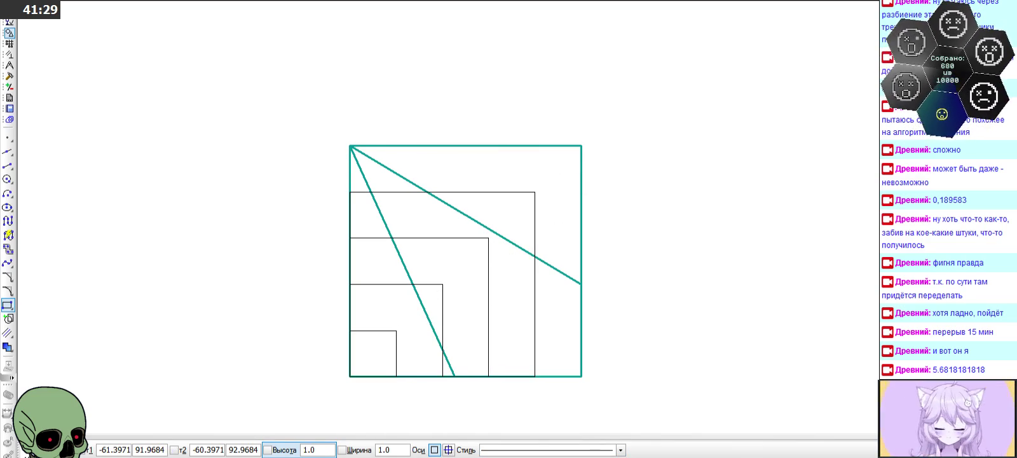
- Add 1-, 2- and 3-cell squares from the top-right corner to complete the 5×5 grid
click(581, 145)
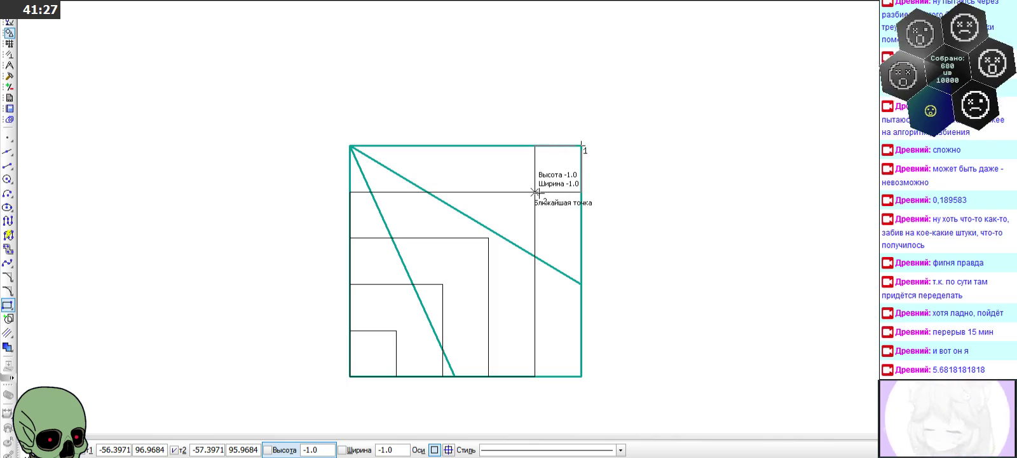
click(535, 192)
click(581, 146)
click(488, 238)
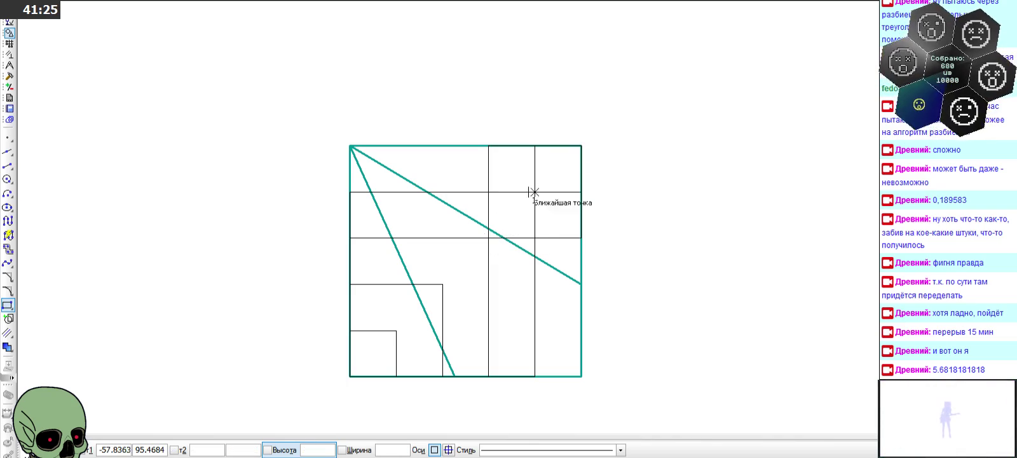
click(581, 145)
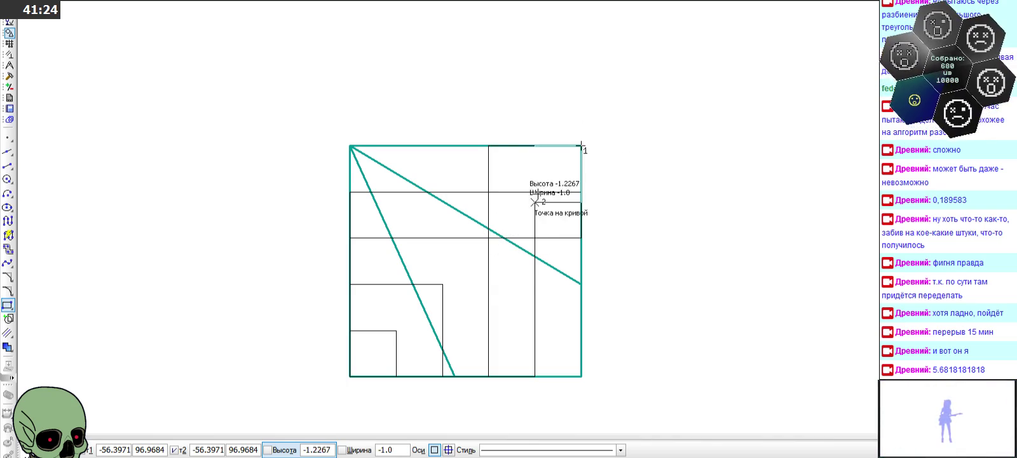
click(443, 284)
click(581, 145)
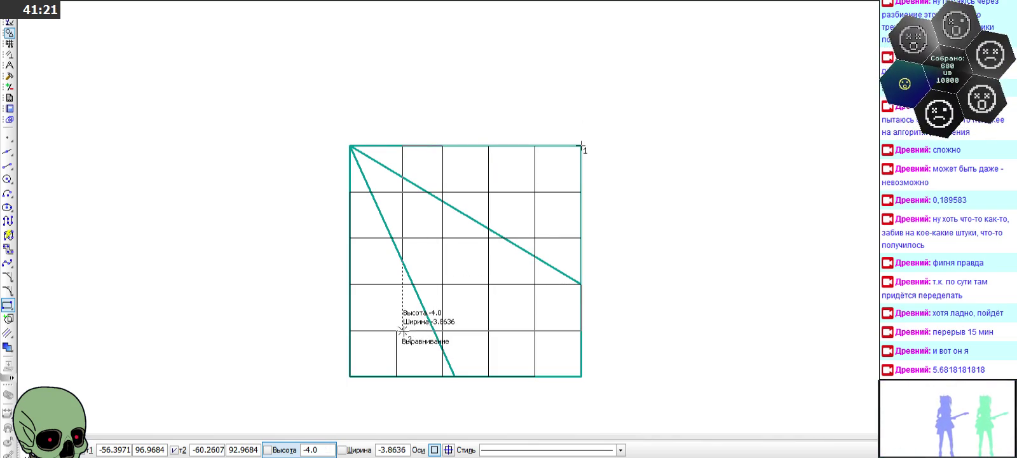
key(Escape)
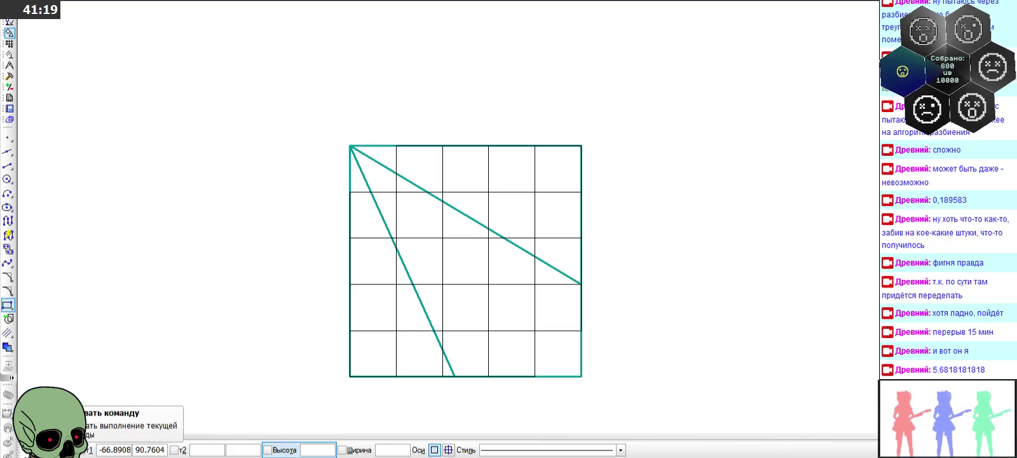
click(85, 448)
scroll(272, 200, down, 2)
scroll(272, 202, down, 1)
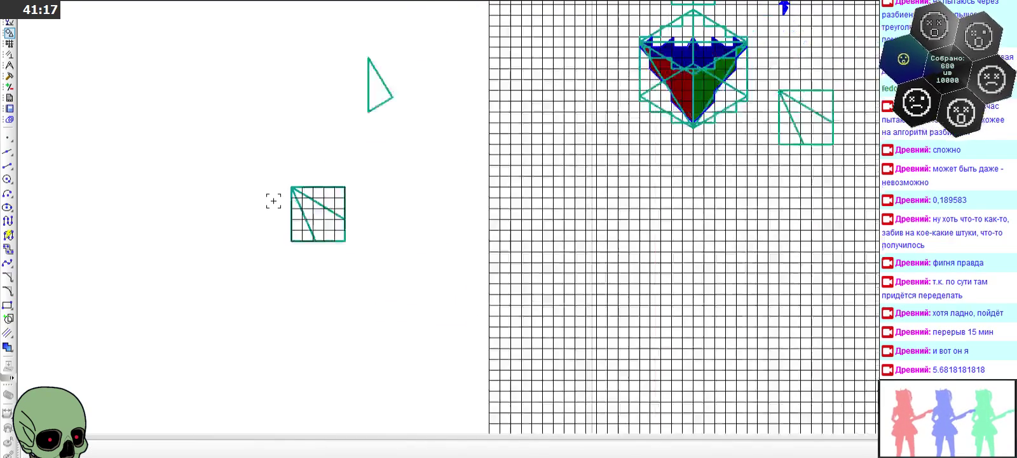
scroll(315, 250, down, 1)
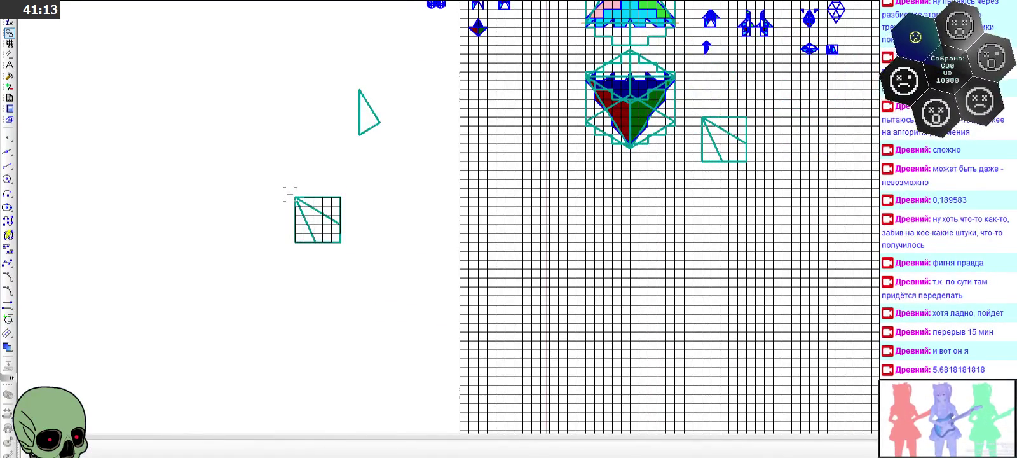
scroll(283, 197, up, 2)
scroll(318, 226, up, 1)
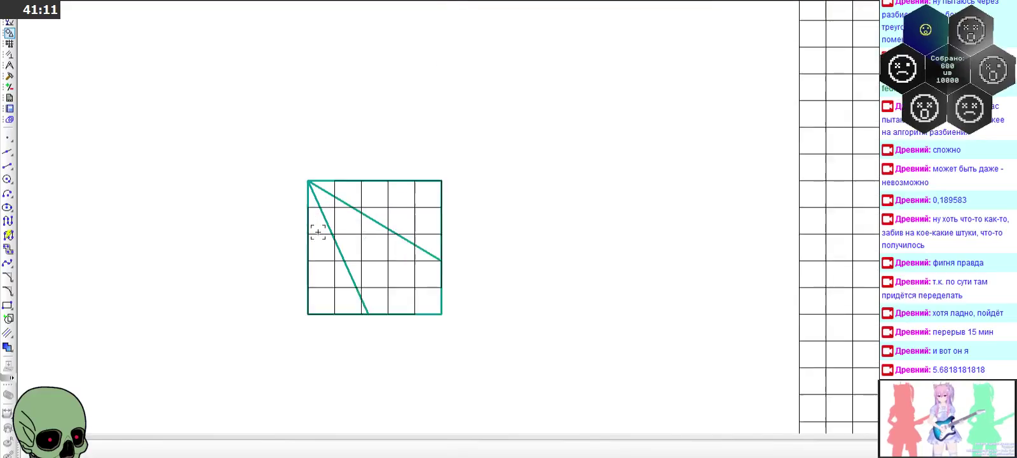
scroll(336, 245, up, 1)
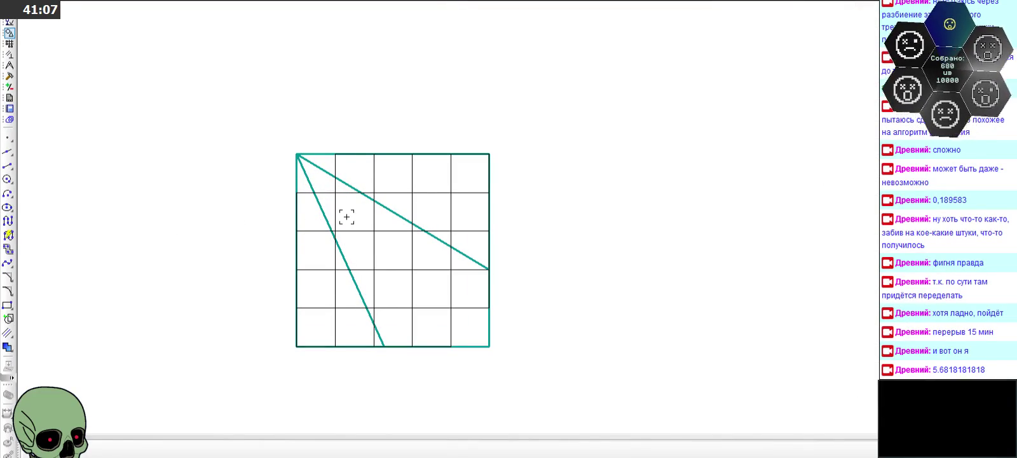
scroll(346, 217, down, 2)
scroll(347, 217, down, 1)
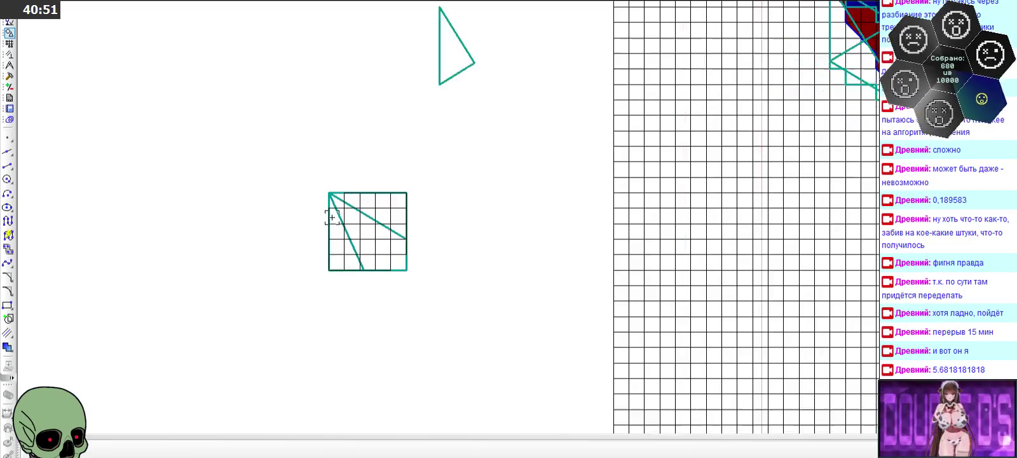
scroll(322, 211, up, 5)
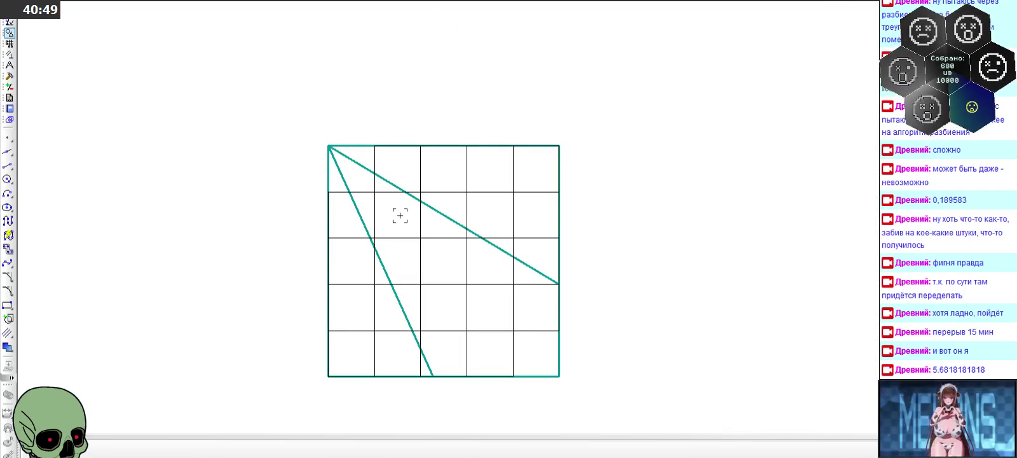
- Place points at three diagonal/grid crossings, then delete the upper diagonal
click(441, 214)
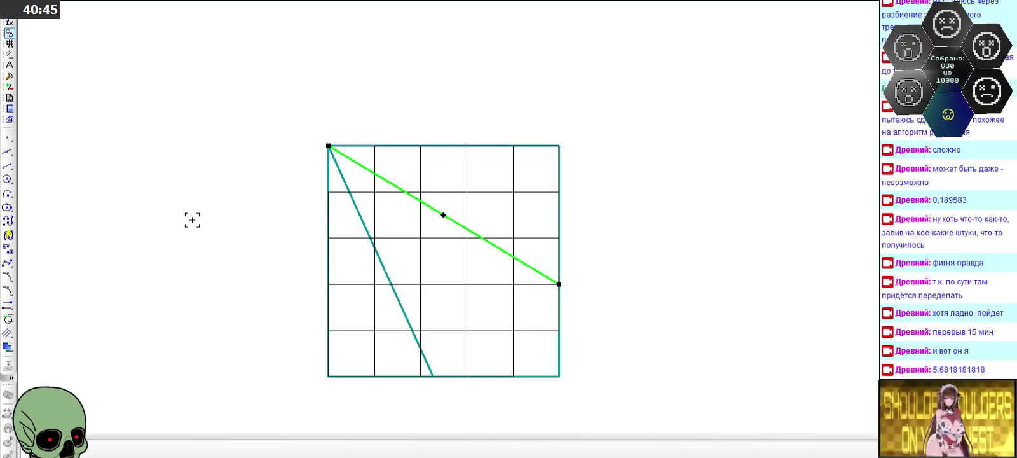
click(8, 136)
click(419, 200)
click(513, 257)
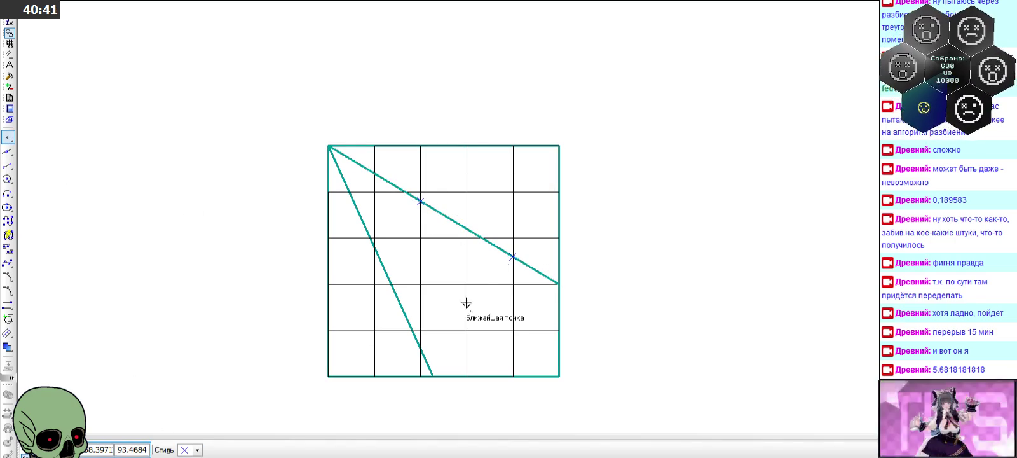
click(420, 349)
key(Escape)
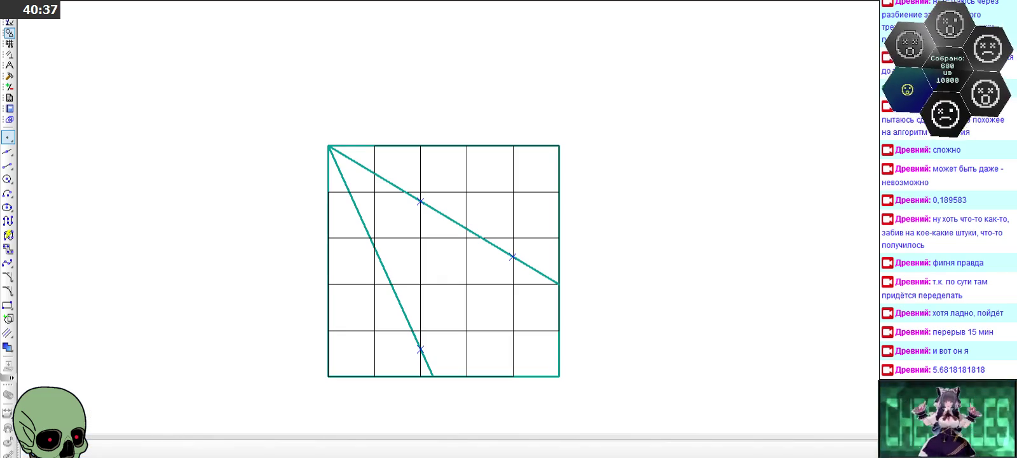
click(454, 219)
key(Delete)
- Draw a thickened line through the two marked points to the right edge; delete the lower diagonal
click(7, 166)
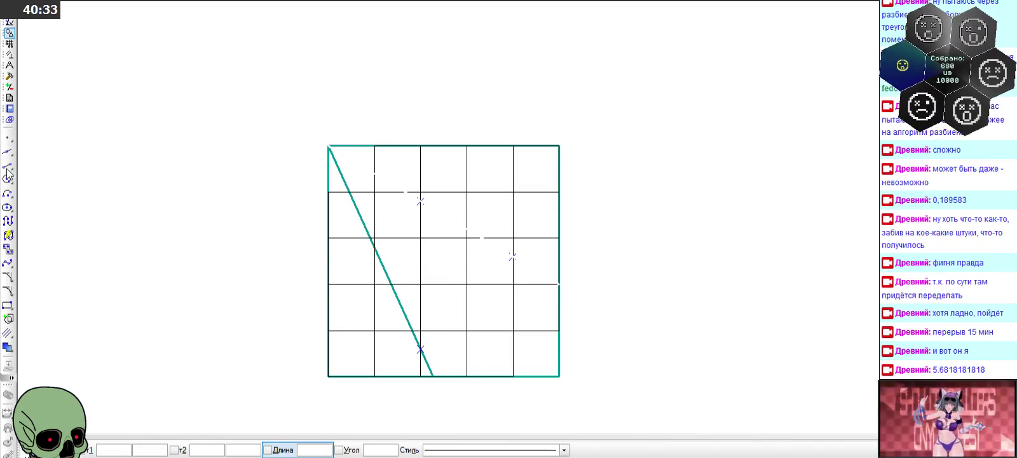
click(535, 449)
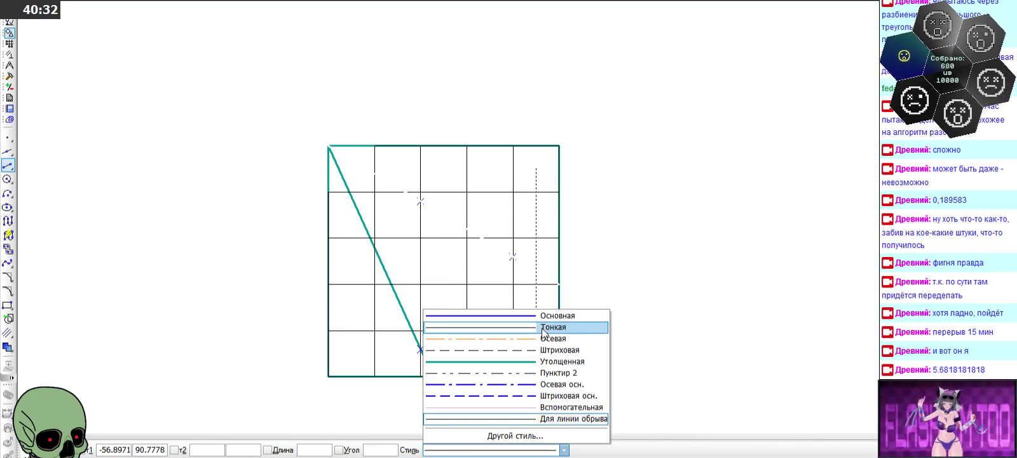
click(553, 361)
click(326, 146)
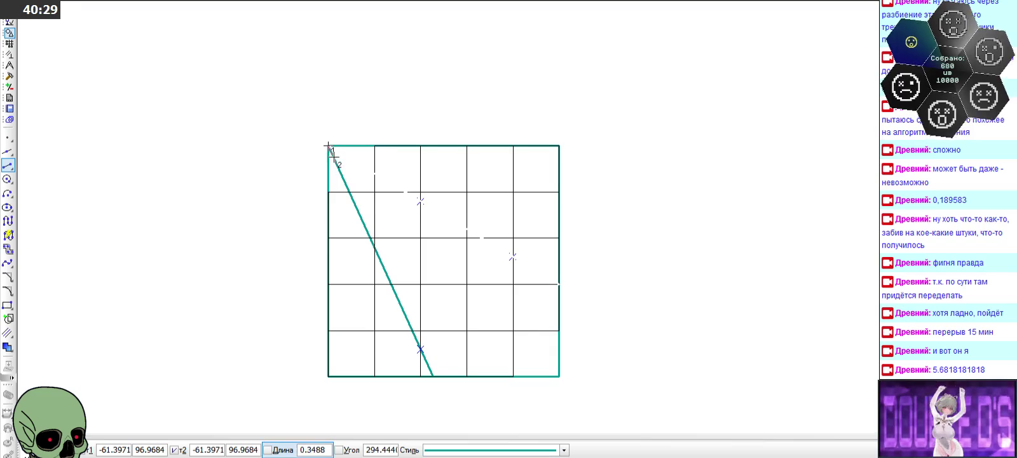
click(420, 201)
click(513, 256)
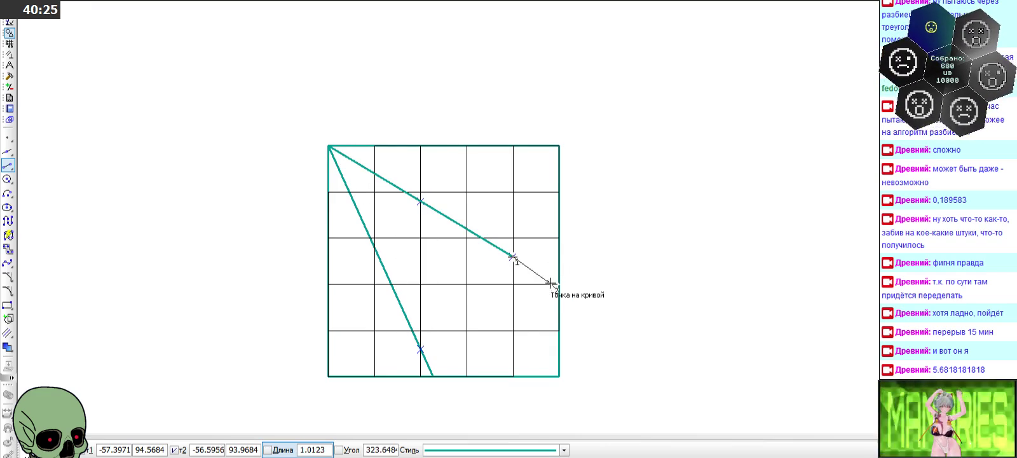
click(559, 283)
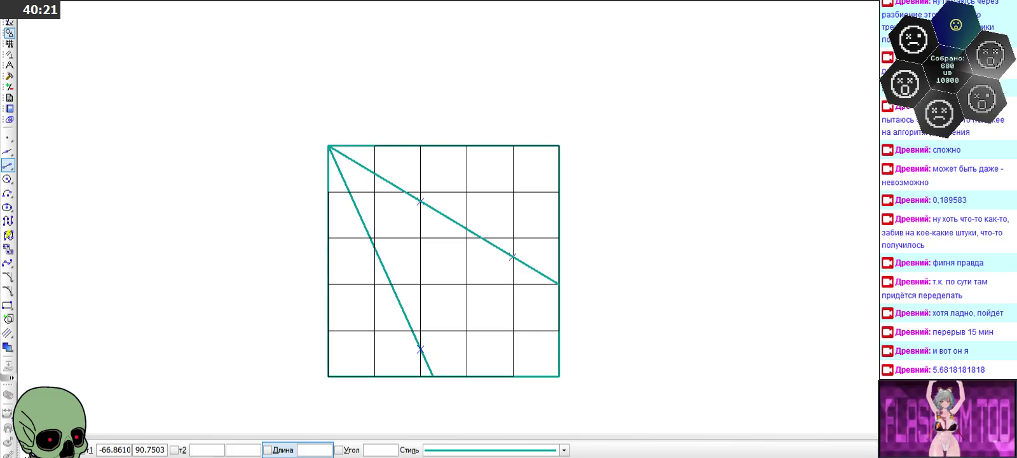
click(82, 449)
click(394, 305)
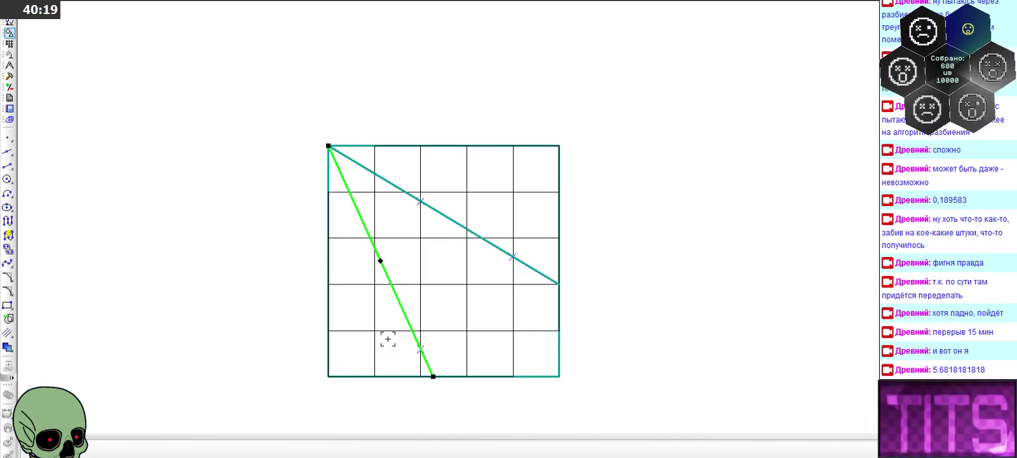
key(Delete)
- Draw a steeper line from the top-left corner through the lower marked point to the bottom edge
click(8, 165)
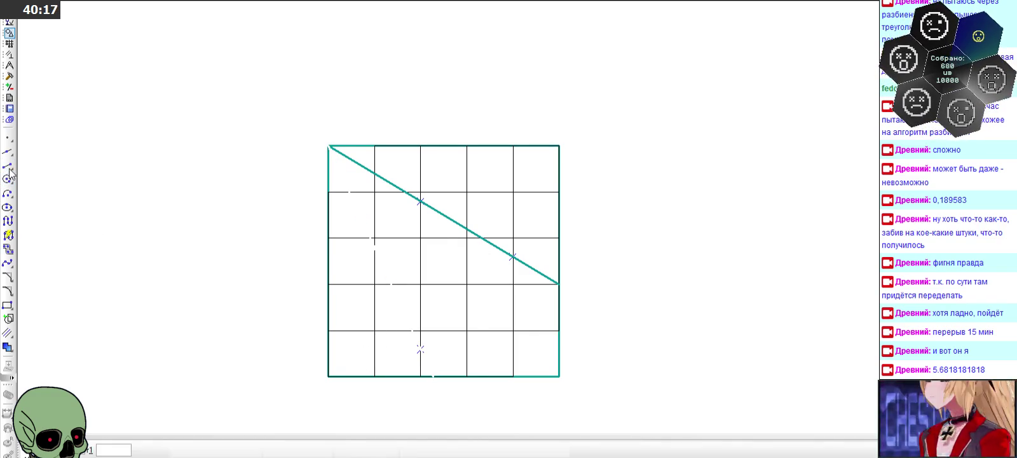
click(328, 146)
click(420, 348)
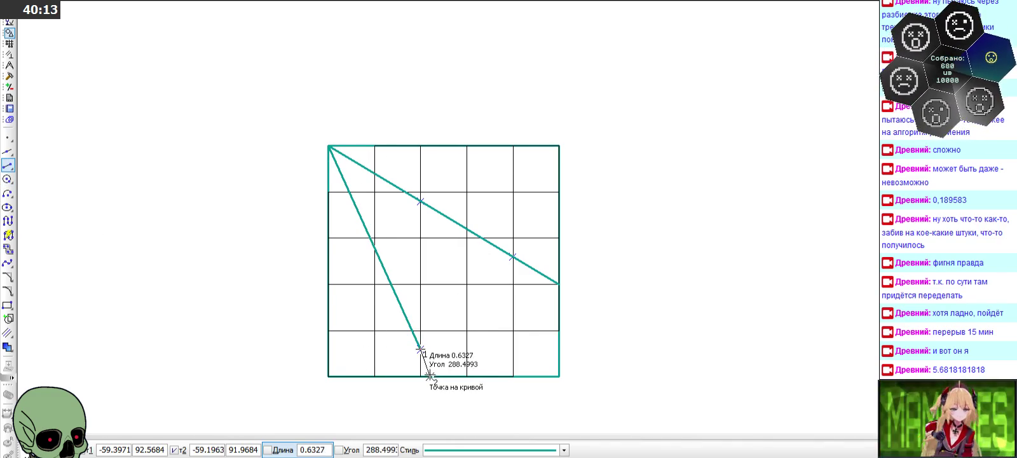
key(Escape)
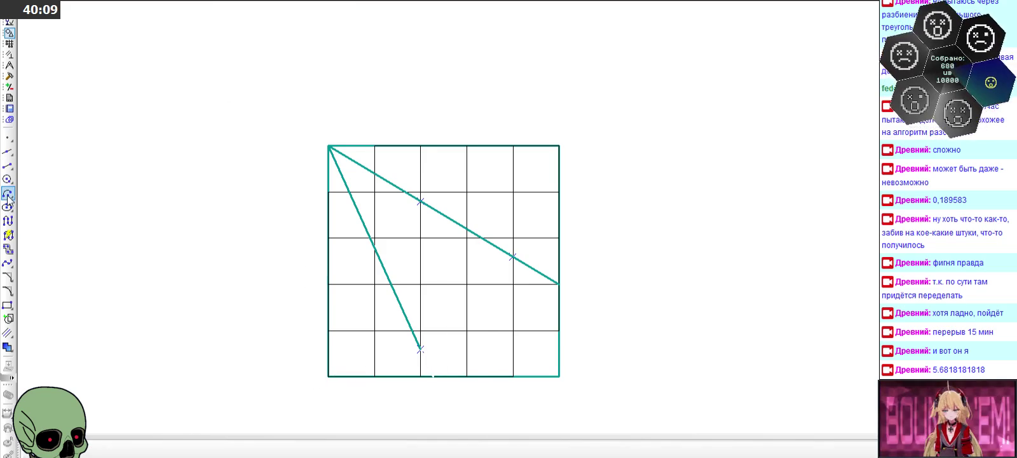
drag(11, 170, 39, 170)
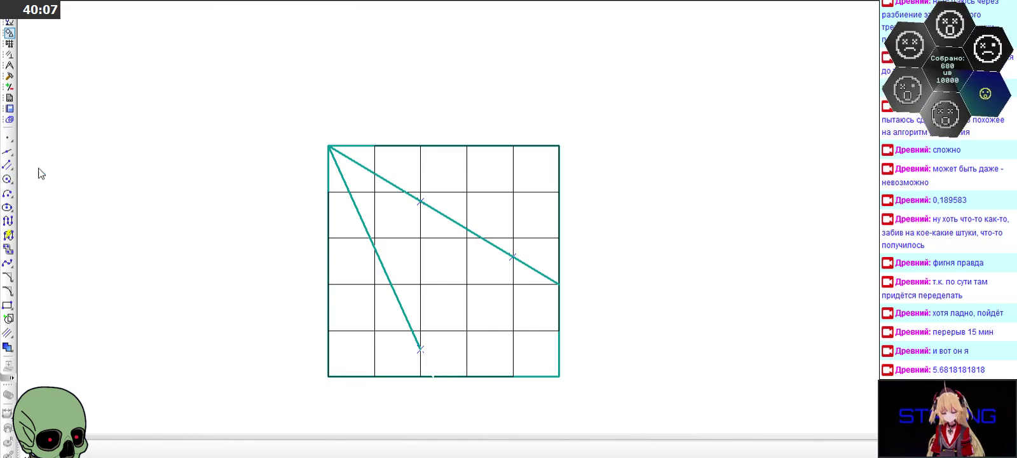
click(386, 270)
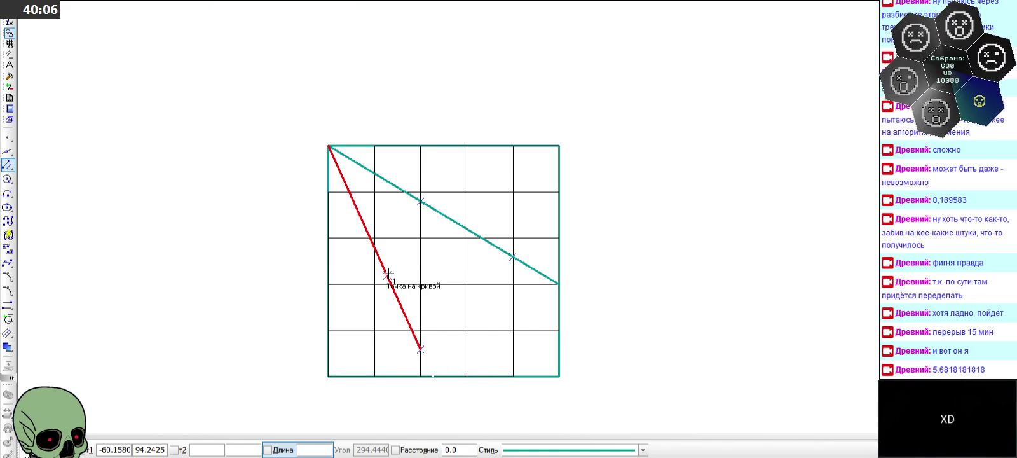
click(419, 348)
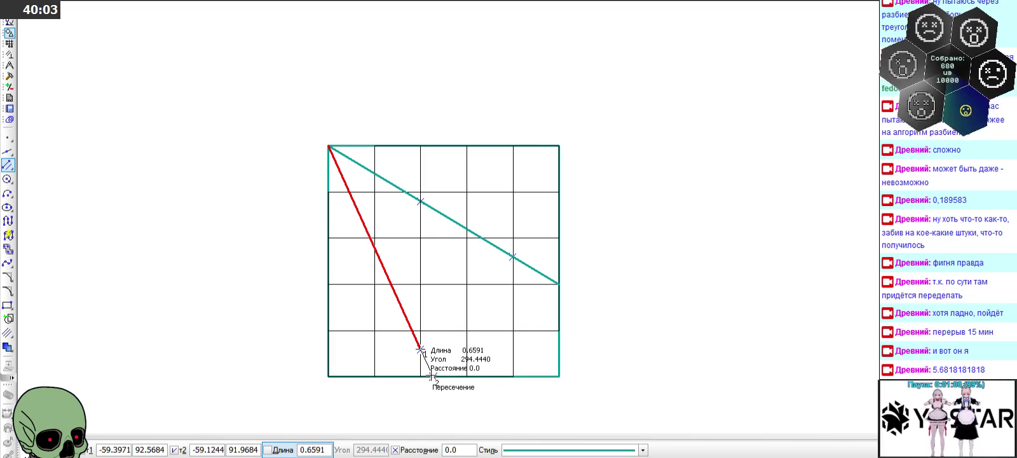
click(432, 377)
key(Escape)
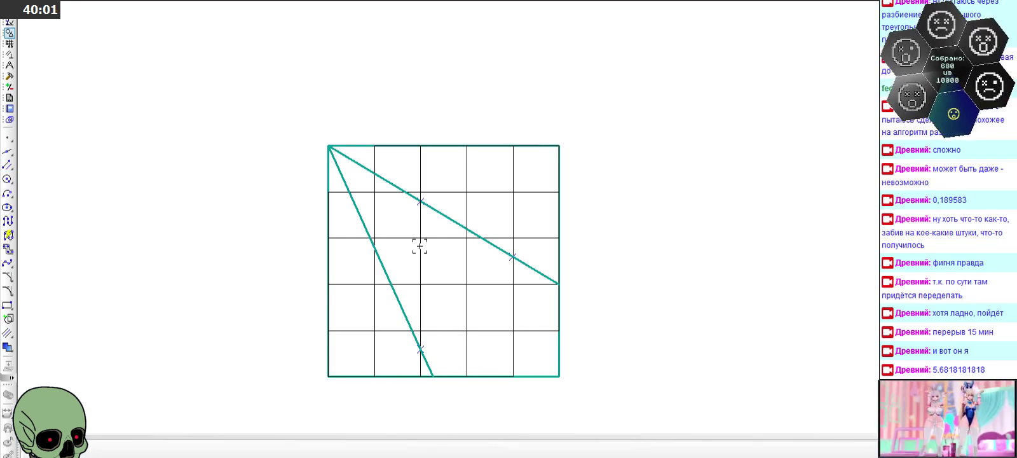
scroll(425, 255, down, 1)
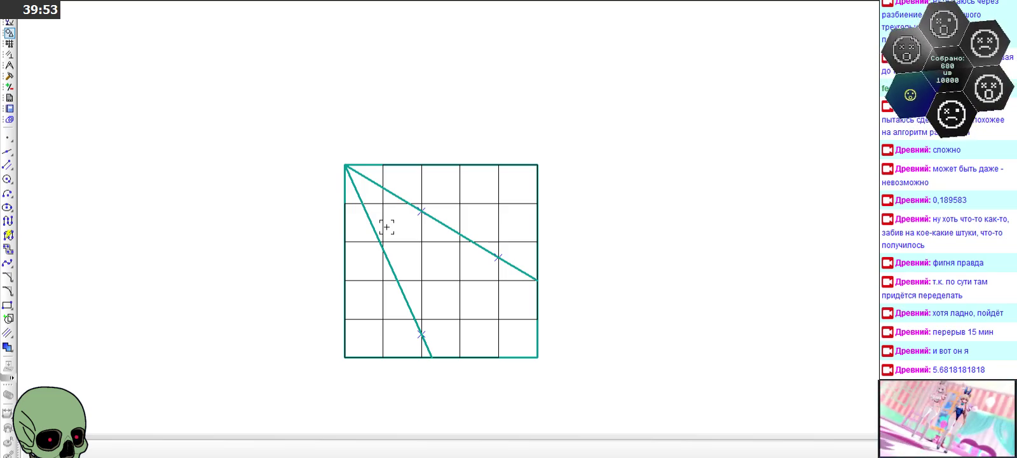
- Delete the nested grid rectangles one by one, up to the 4×4 one
click(439, 165)
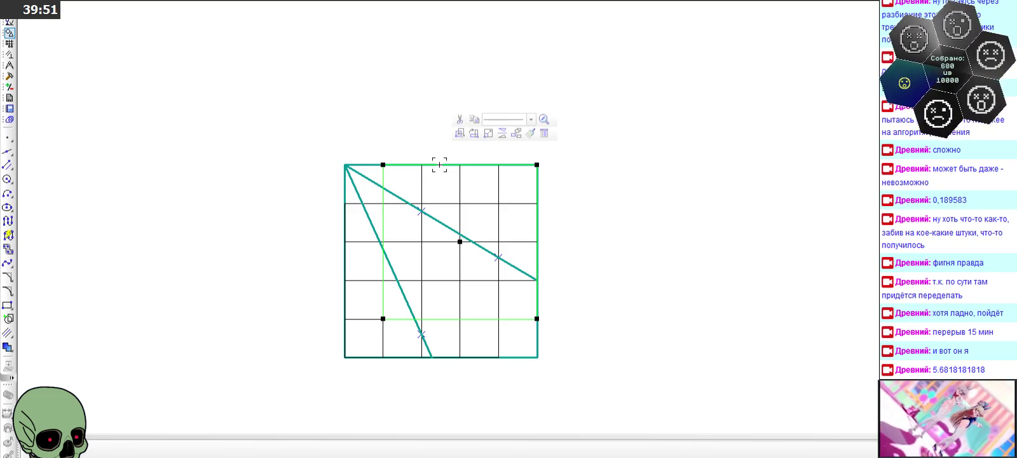
click(341, 353)
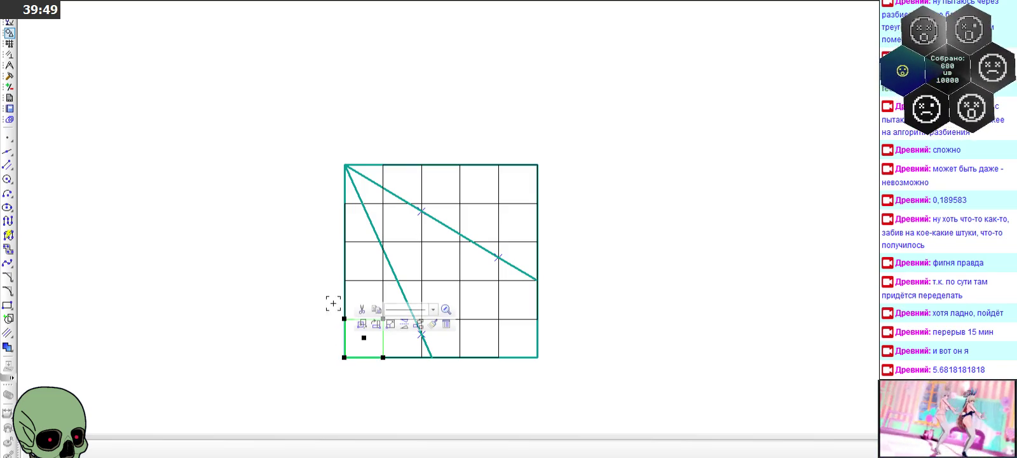
scroll(333, 275, up, 2)
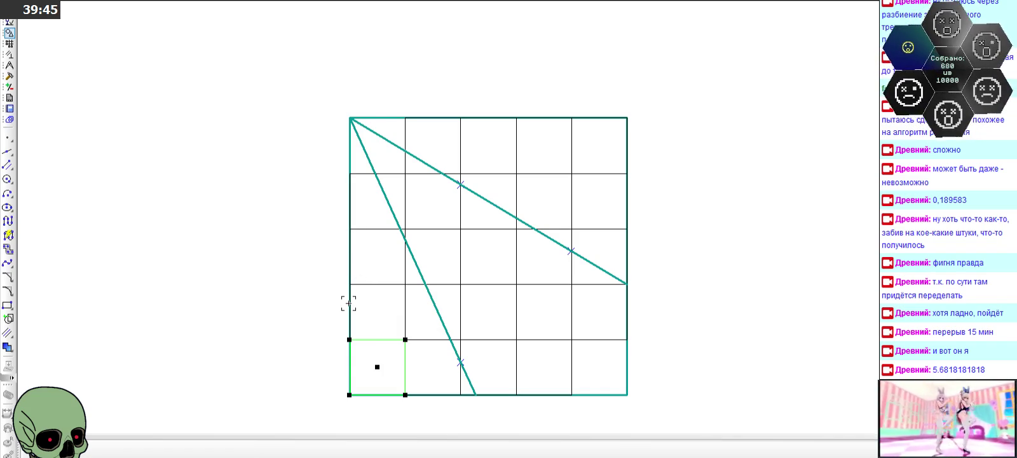
key(Delete)
click(363, 284)
key(Delete)
click(370, 229)
key(Delete)
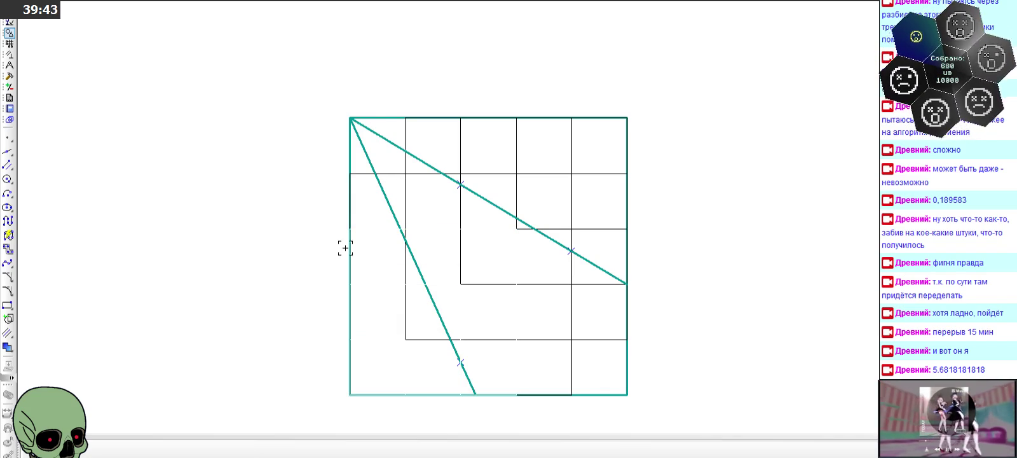
click(349, 255)
key(Delete)
- Delete the outer square, remaining rectangle and leftover corner lines, keeping the two diagonals
key(Delete)
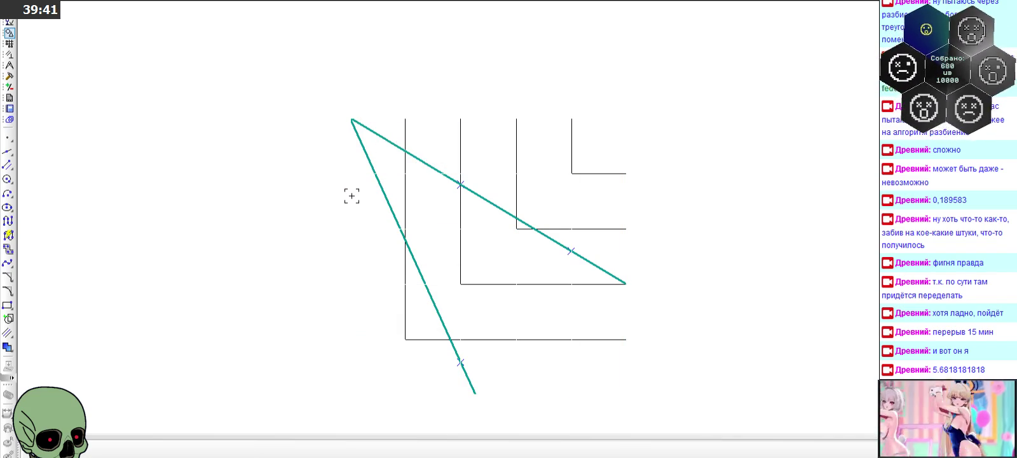
click(398, 197)
key(Delete)
click(438, 217)
key(Delete)
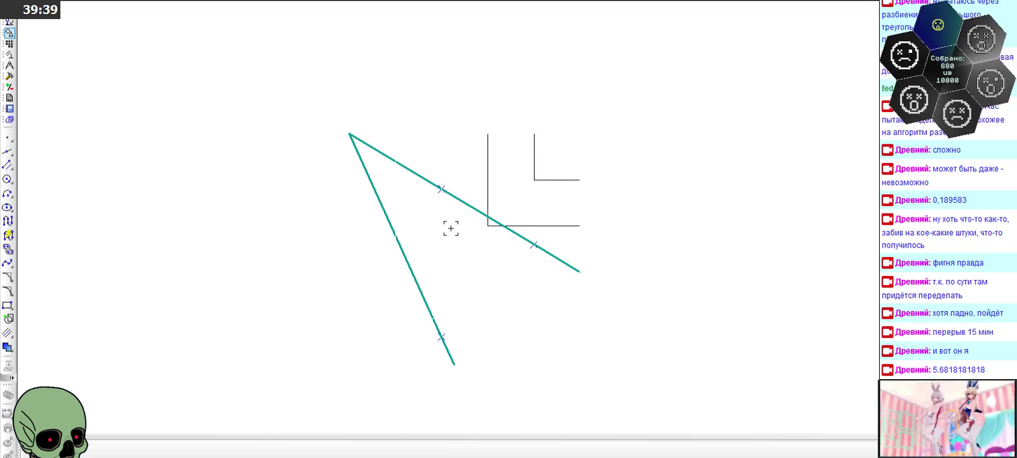
click(488, 182)
key(Delete)
click(535, 164)
key(Delete)
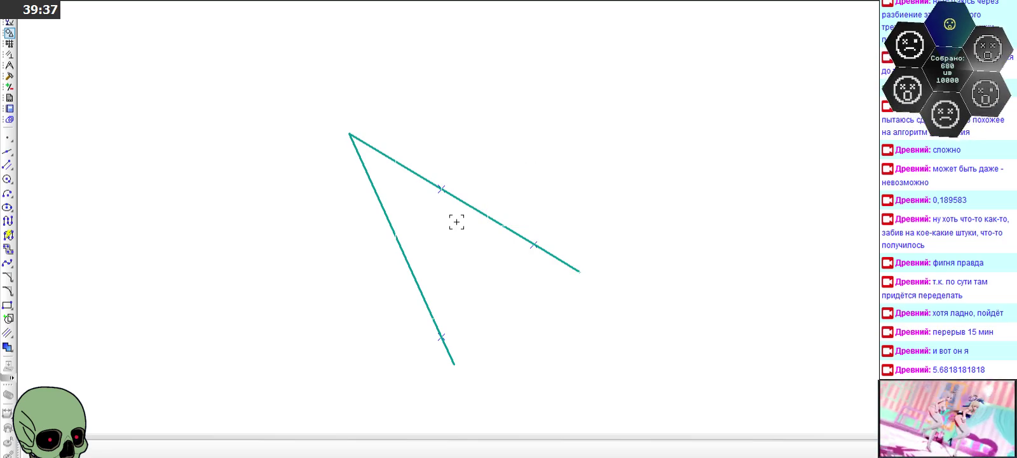
click(481, 213)
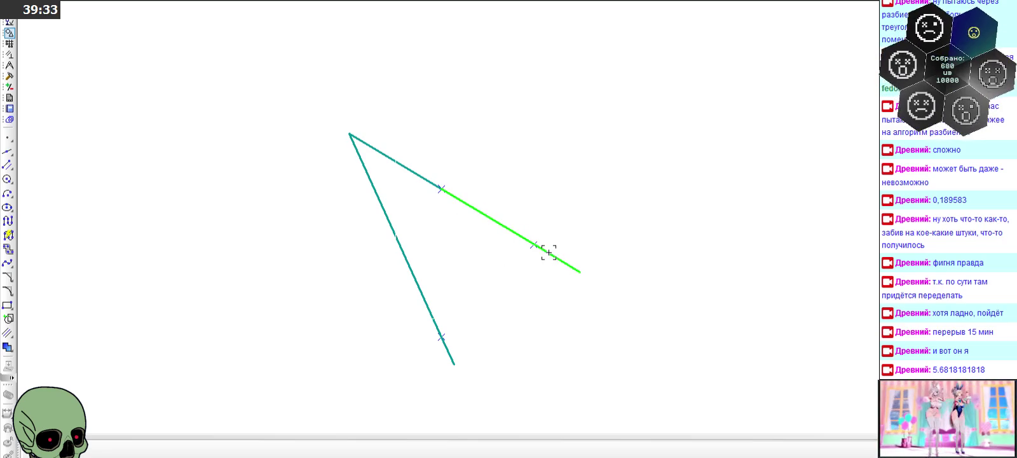
- Shift the outer pieces of both slanted lines upward with Сдвиг
click(9, 76)
click(7, 137)
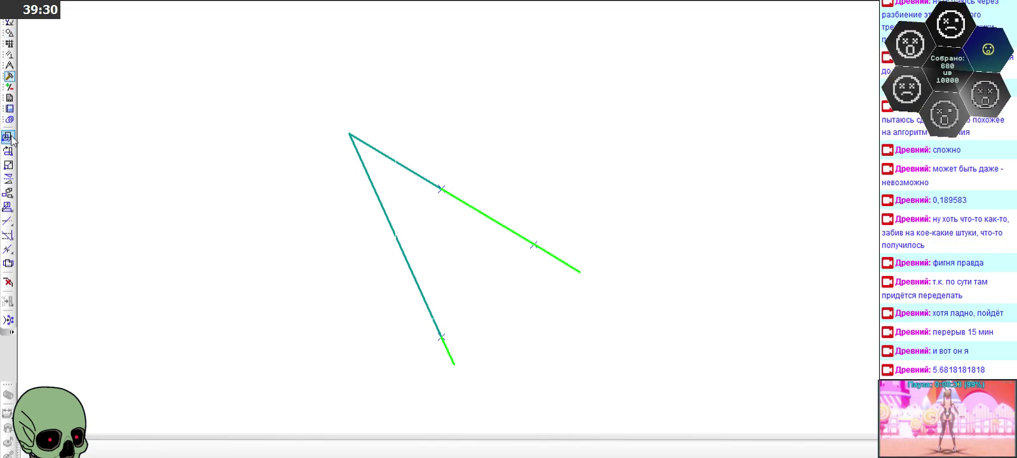
click(441, 189)
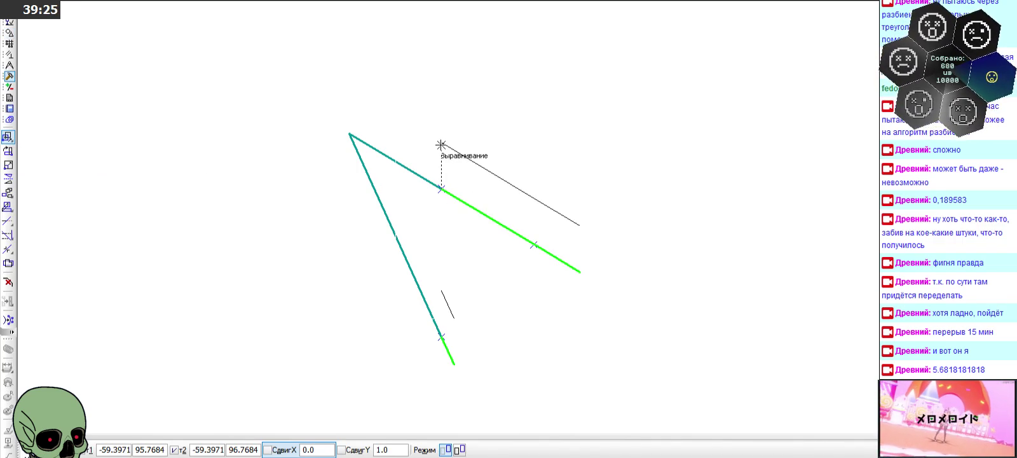
click(441, 145)
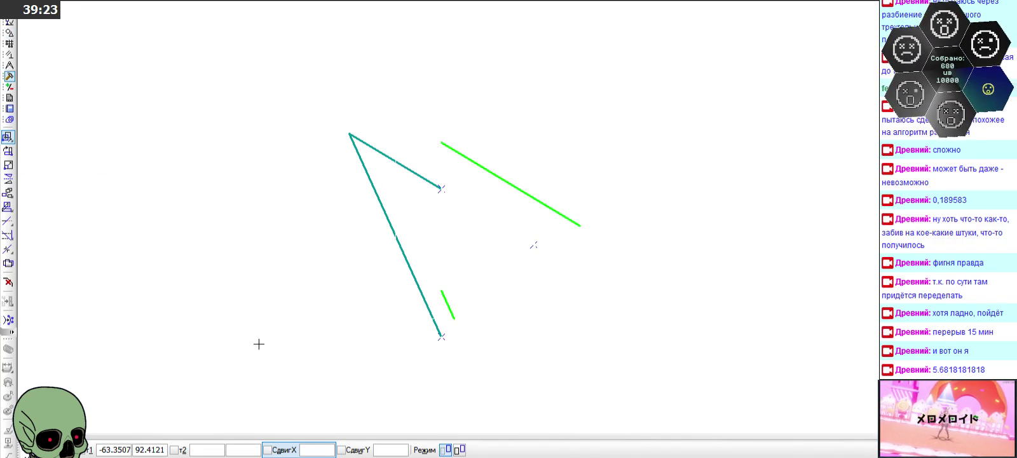
key(Escape)
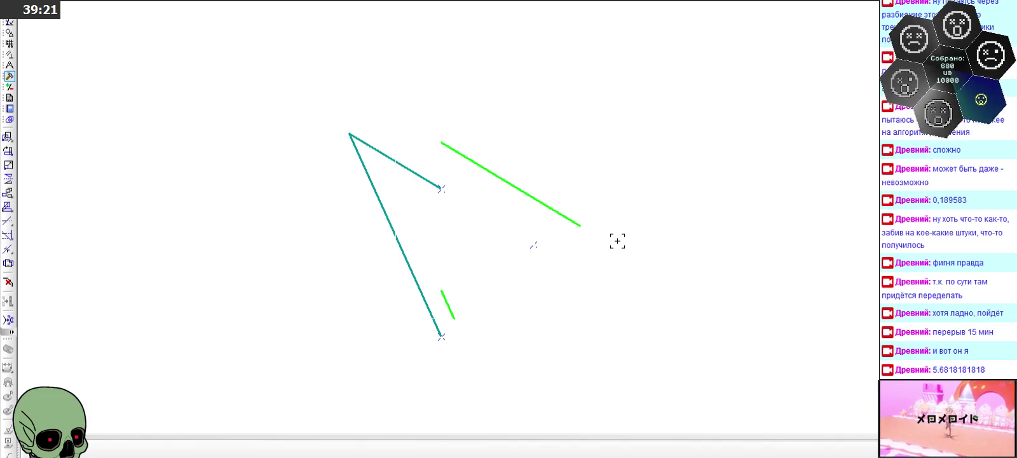
- Raise the upper line's short end piece a further 1.0 upward
click(571, 220)
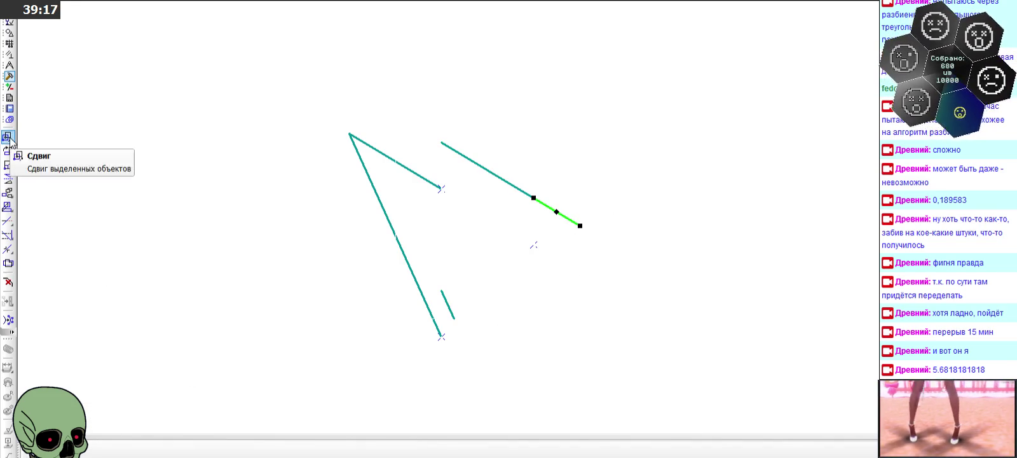
click(7, 136)
click(537, 198)
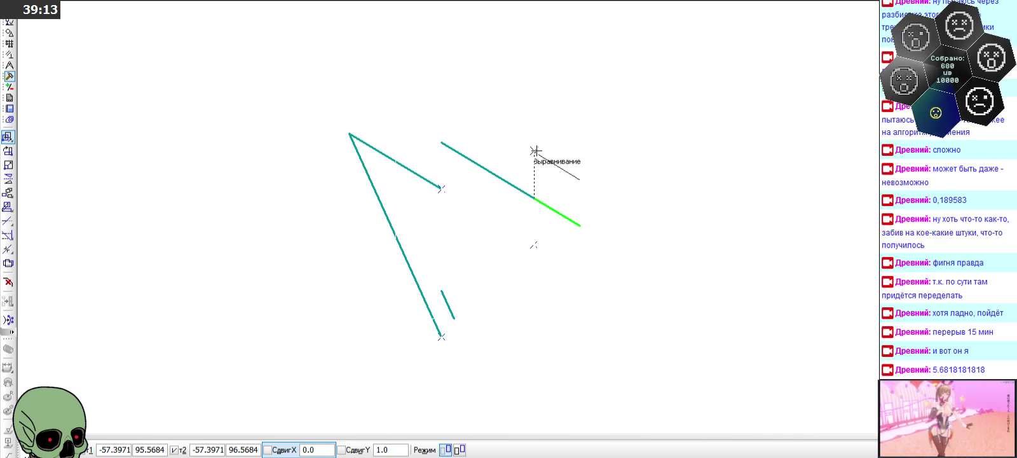
click(535, 150)
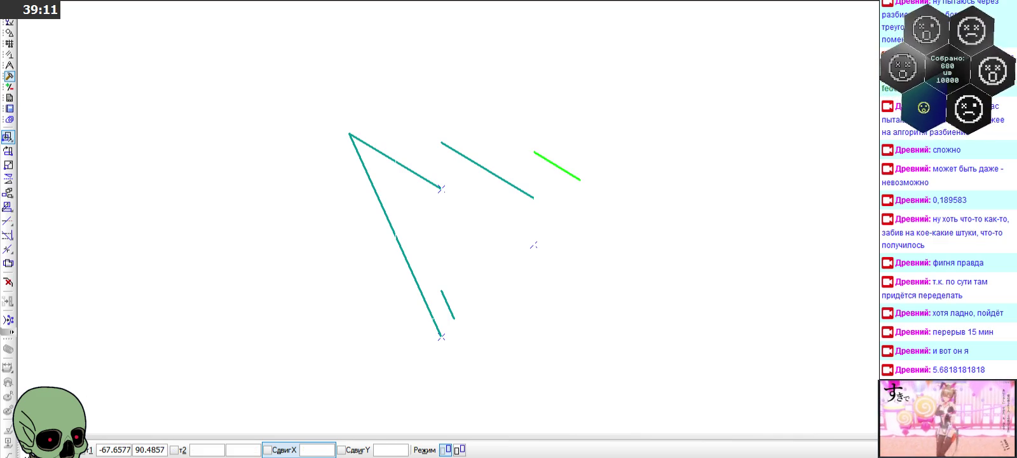
key(Escape)
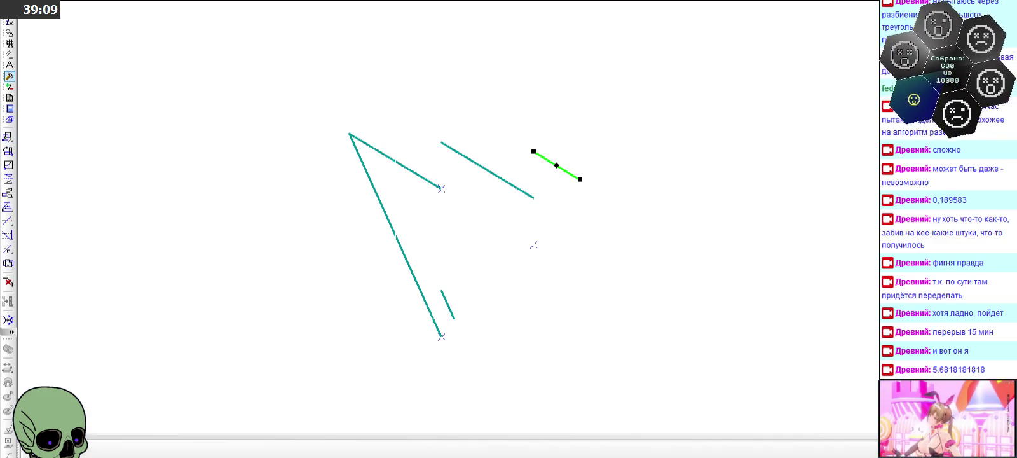
click(357, 346)
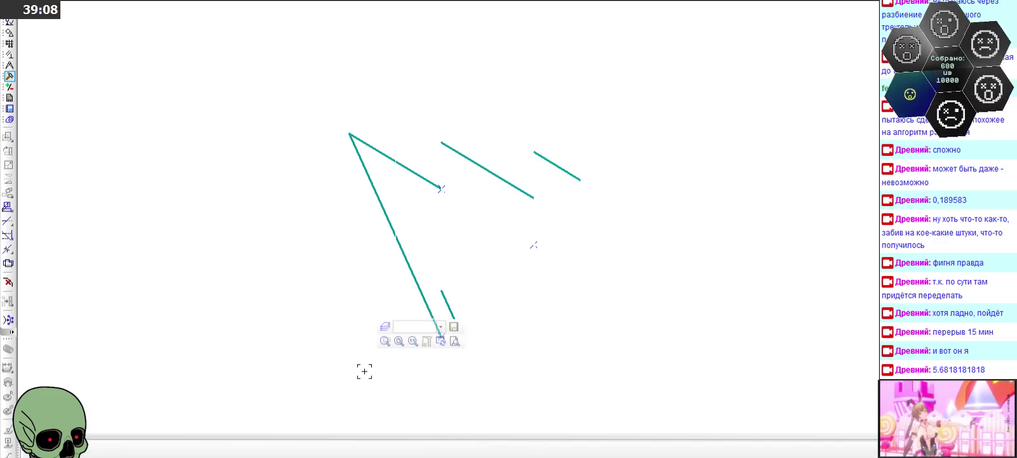
click(9, 33)
click(8, 165)
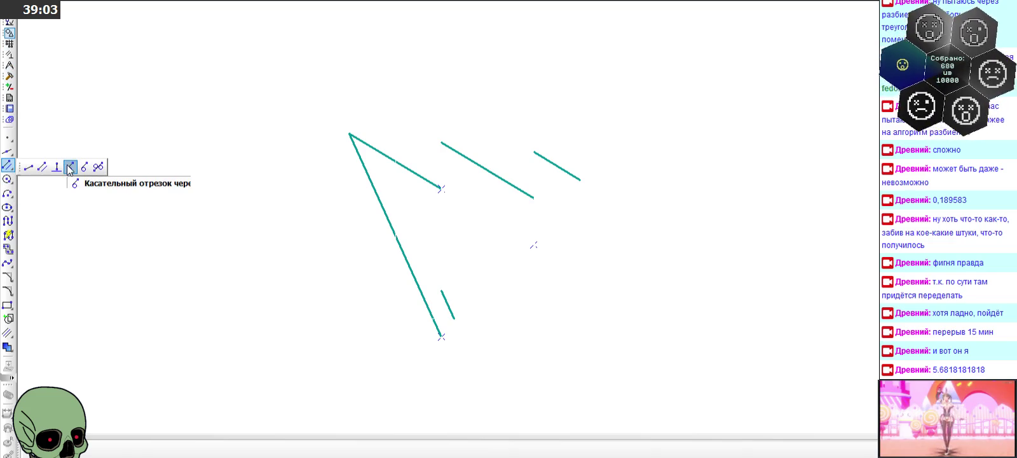
- Draw three short vertical segments joining the broken ends of the lower and upper lines
click(28, 167)
click(442, 291)
click(441, 336)
click(441, 142)
click(442, 187)
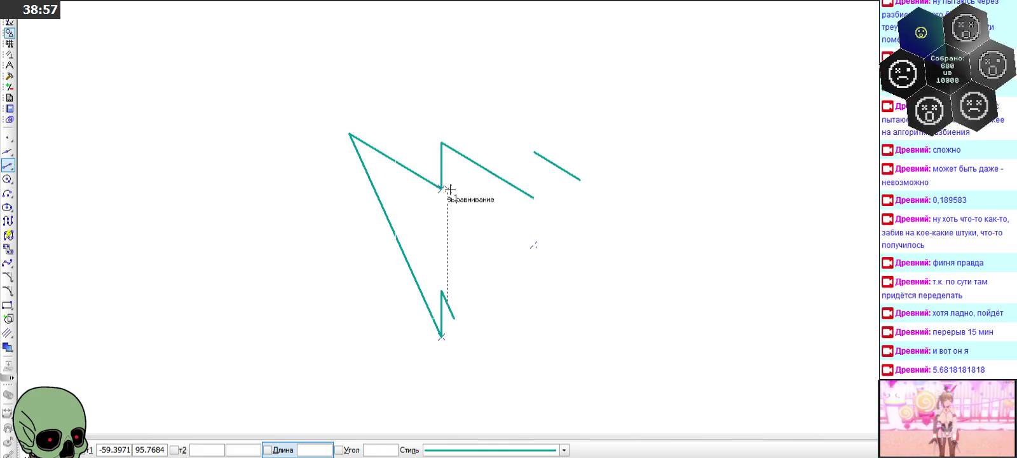
click(534, 196)
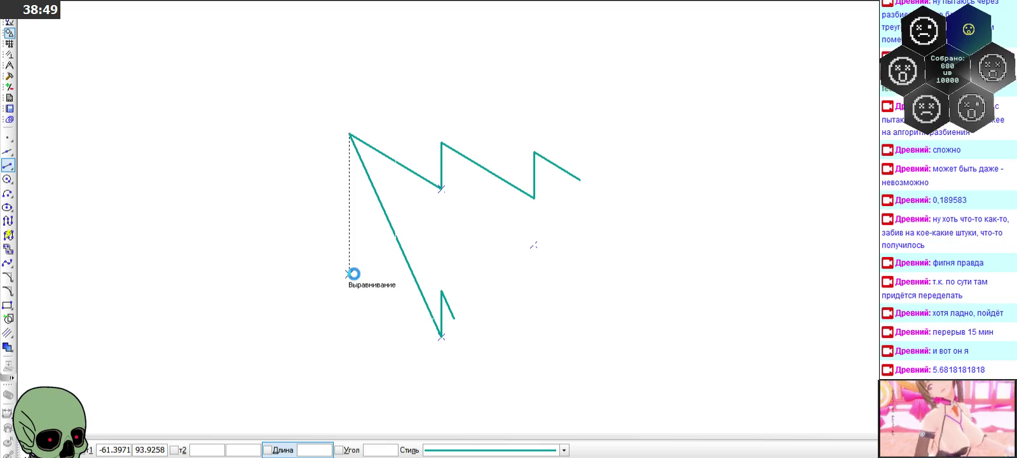
scroll(351, 273, down, 3)
- Zoom in on the zigzag and start a new line at its lower end
scroll(349, 256, down, 3)
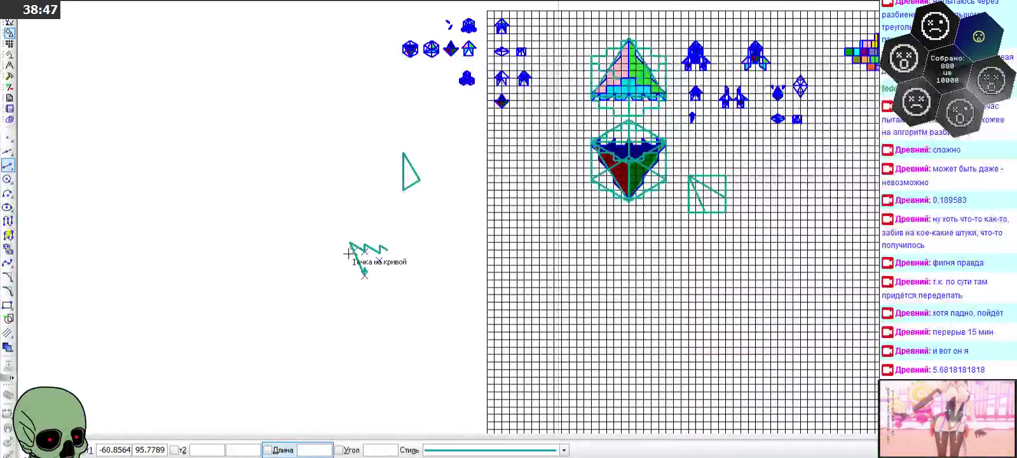
scroll(788, 191, up, 2)
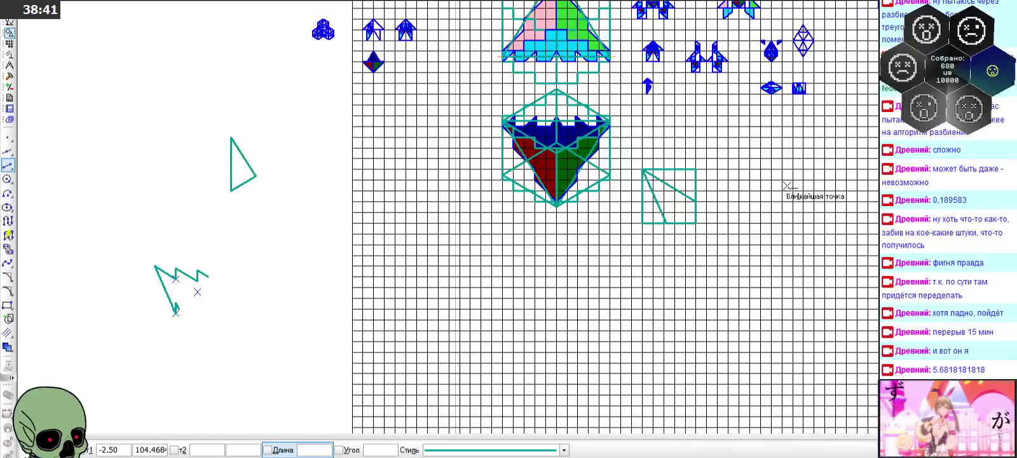
scroll(150, 321, up, 3)
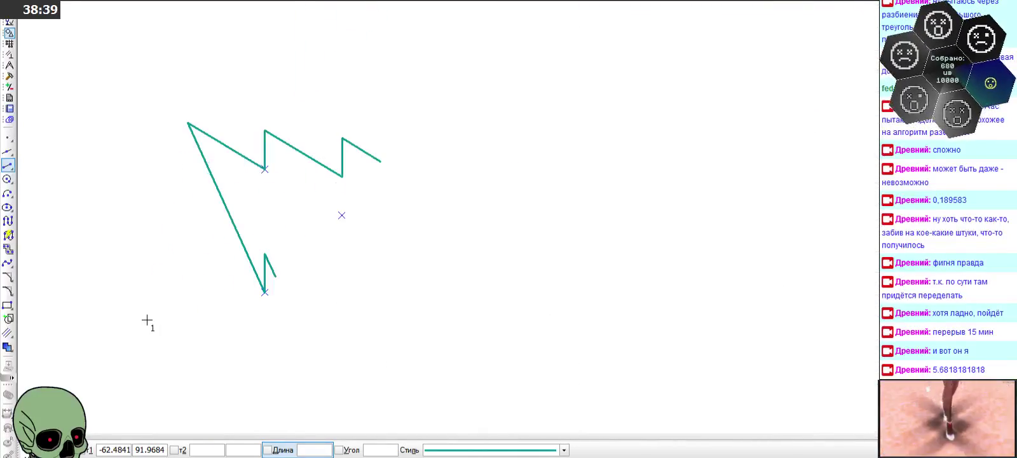
click(278, 274)
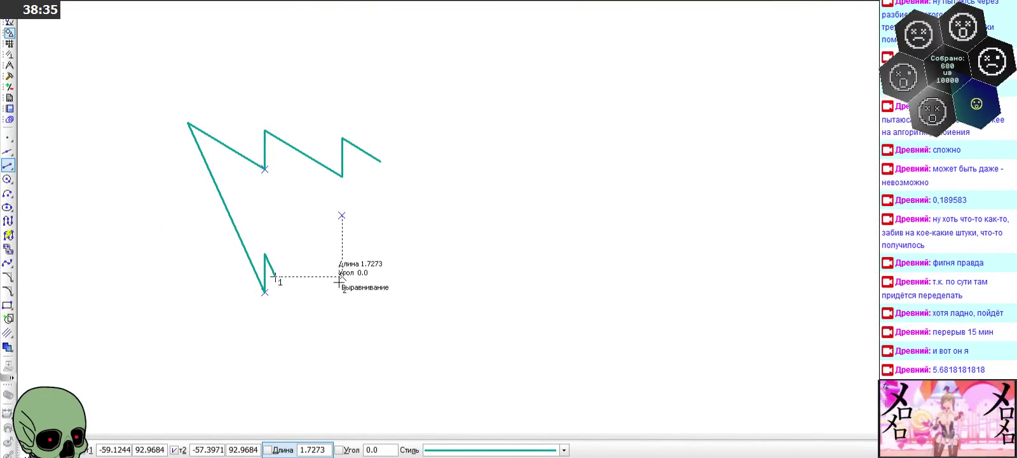
- Draw right, up, right and closing vertical segments so both zigzags form one closed outline
click(341, 277)
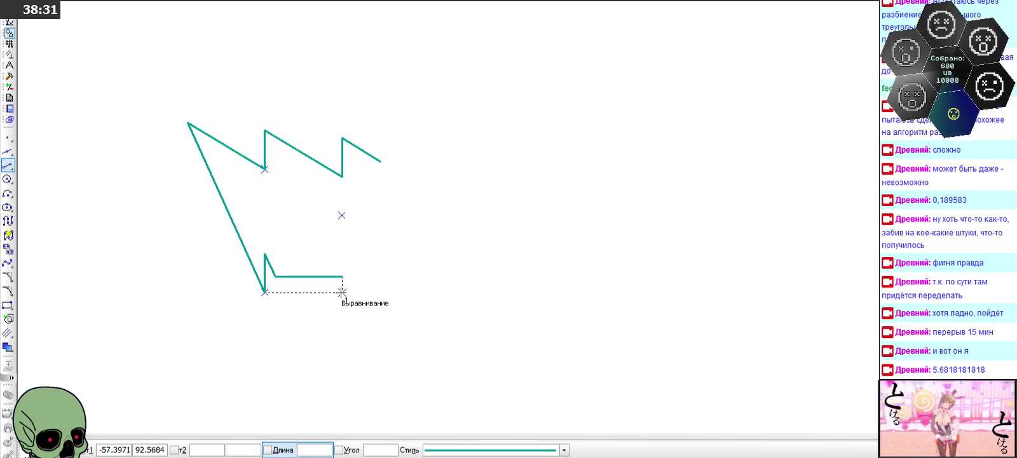
click(342, 277)
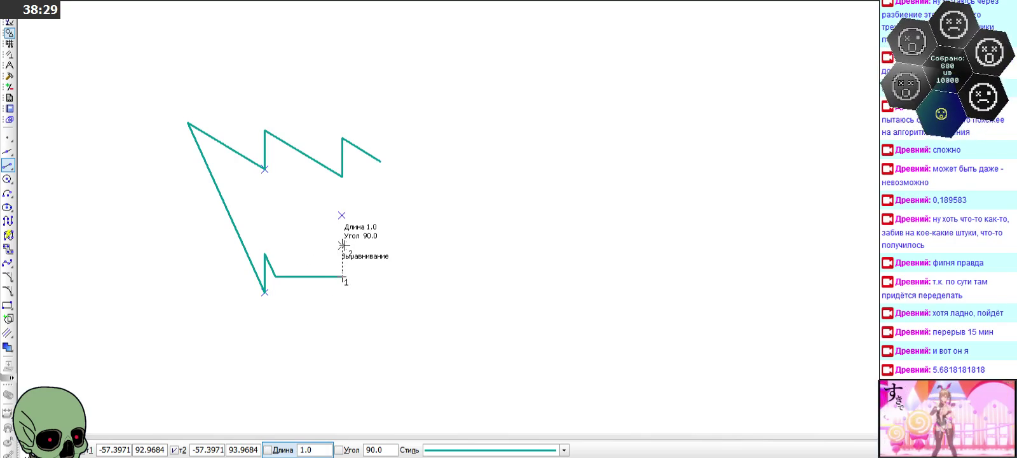
click(342, 238)
click(380, 239)
click(382, 158)
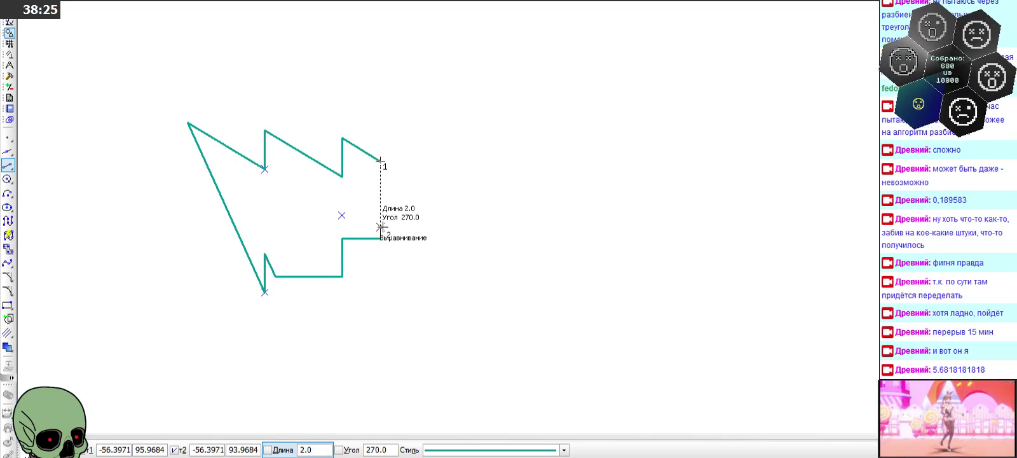
click(380, 238)
scroll(494, 280, down, 1)
scroll(493, 280, down, 2)
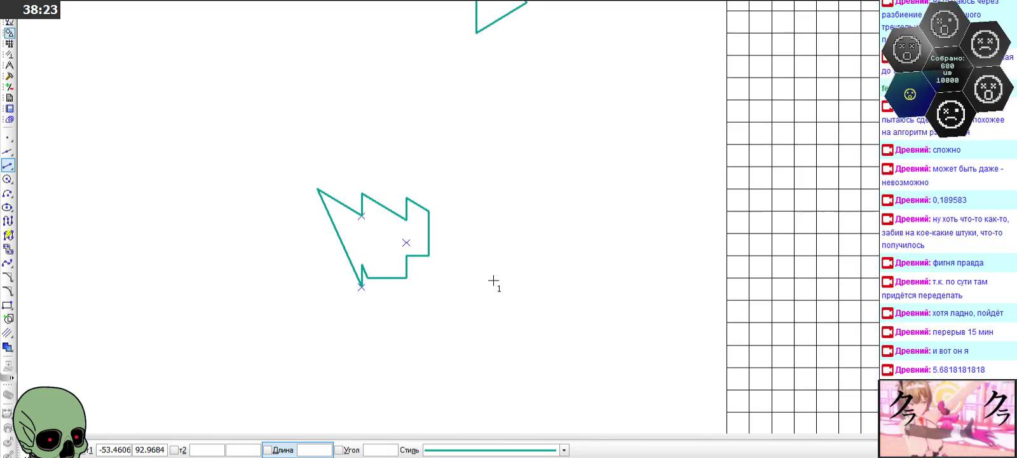
- Measure the closed polygon's area, about 11.818 mm², then close the result window
scroll(378, 287, down, 2)
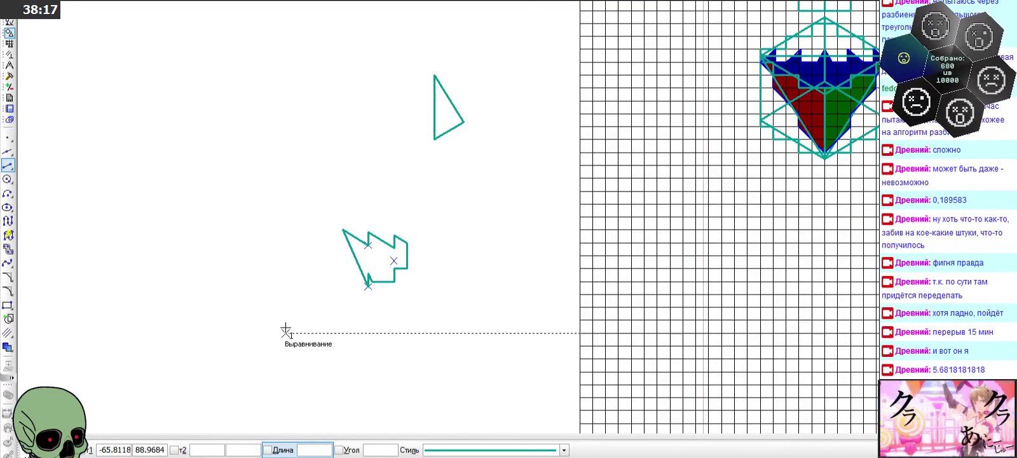
key(Escape)
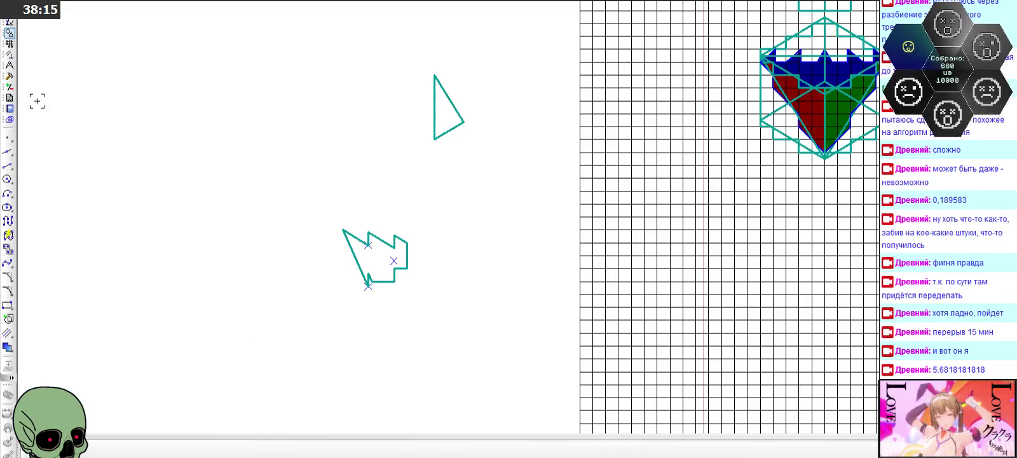
click(9, 64)
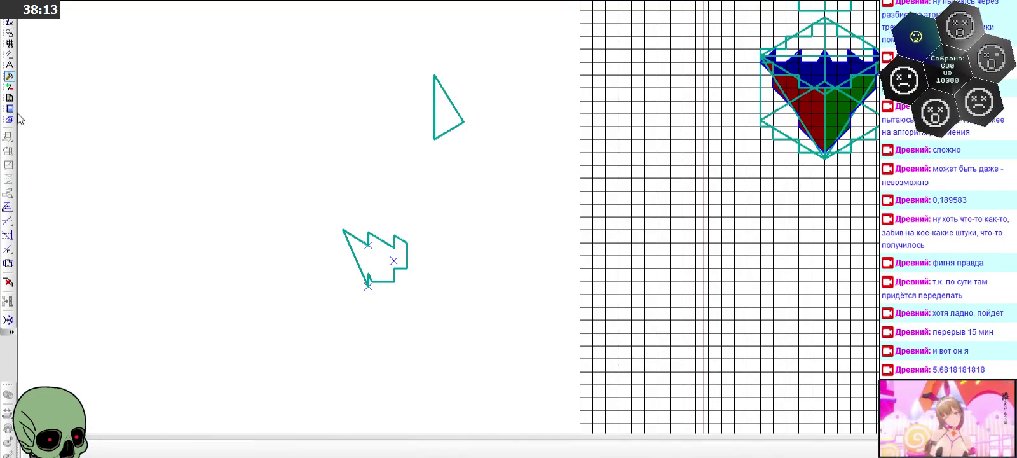
click(9, 75)
click(8, 248)
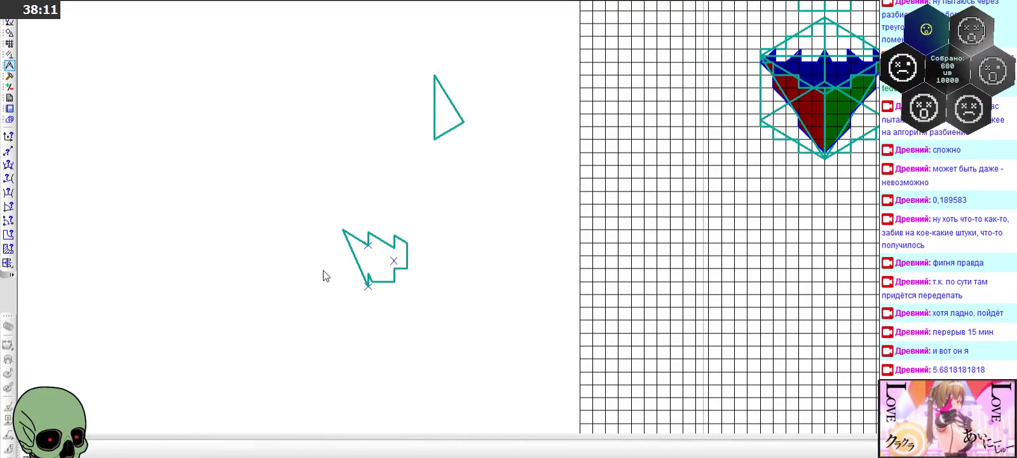
click(380, 263)
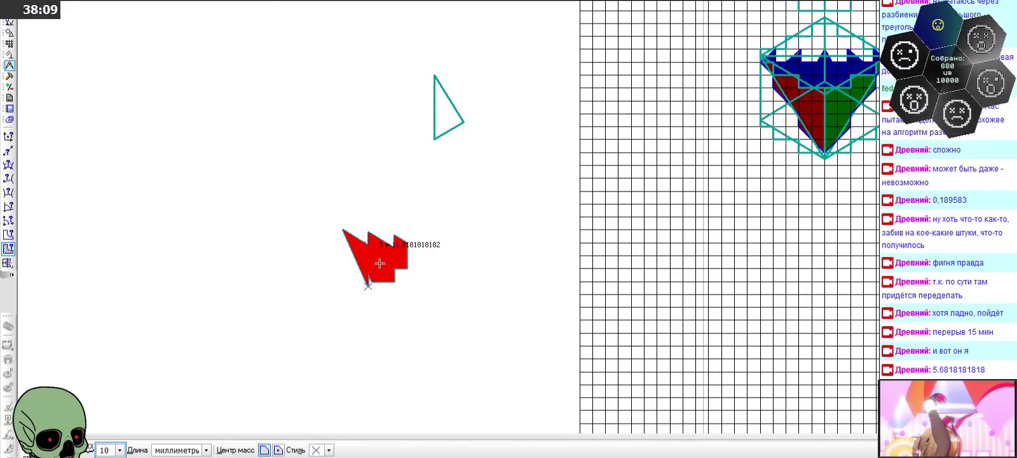
click(275, 9)
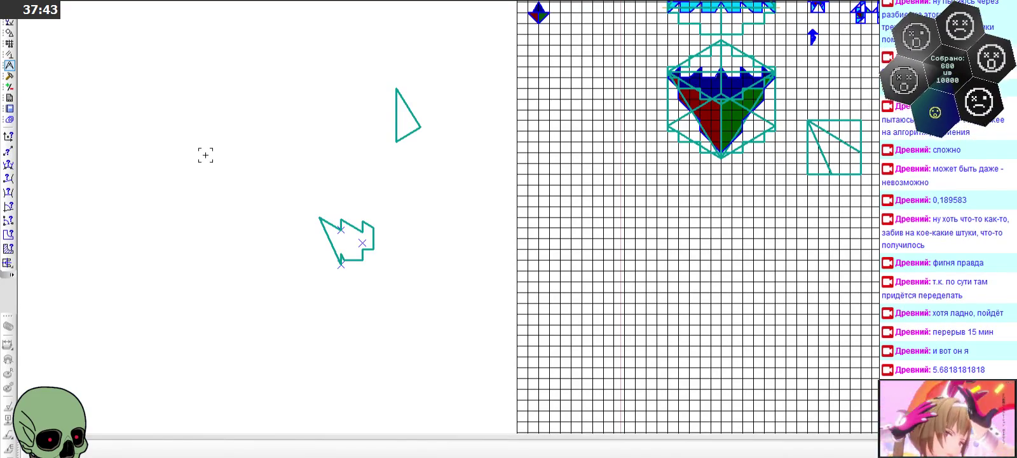
scroll(312, 245, up, 5)
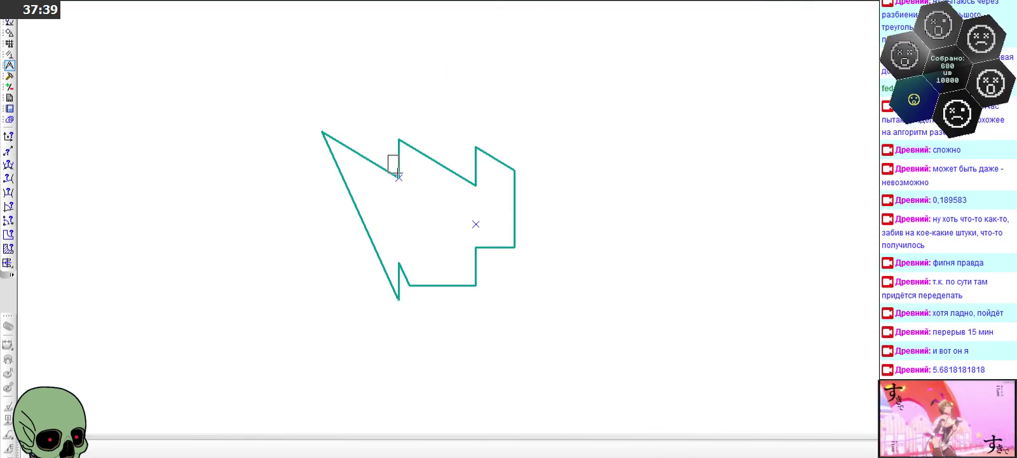
- Delete the stray point marker inside the traced polygon
click(399, 177)
key(Delete)
click(475, 224)
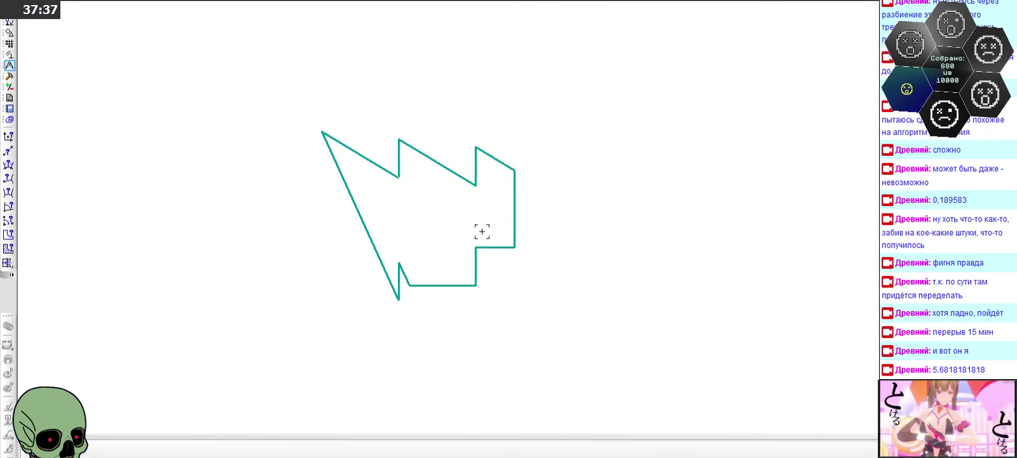
- Zoom out and box-select the whole traced polygon for copying
scroll(363, 192, down, 2)
scroll(316, 166, down, 2)
scroll(316, 167, down, 1)
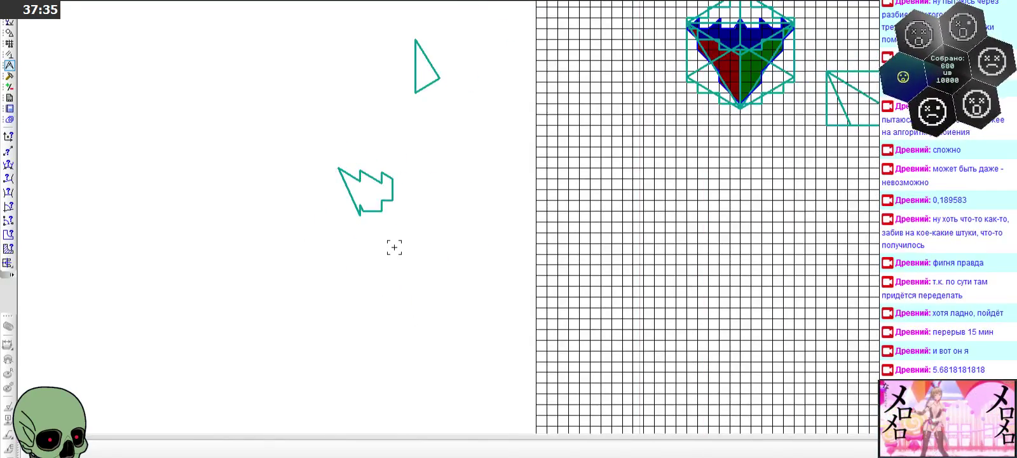
scroll(394, 245, down, 1)
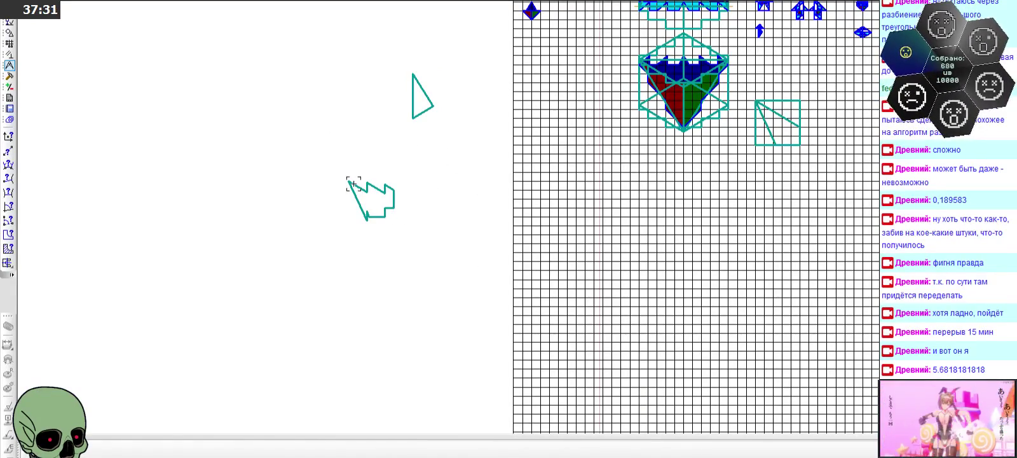
drag(336, 173, 457, 235)
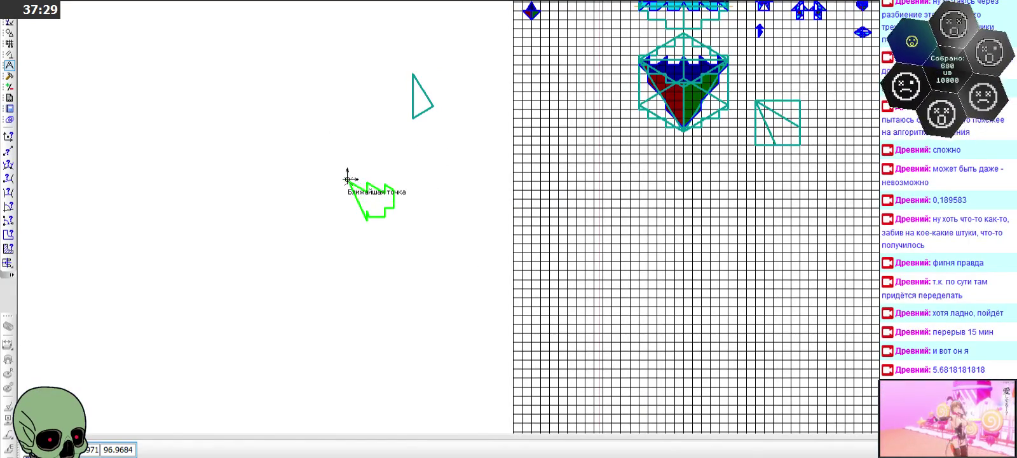
scroll(363, 234, down, 1)
scroll(528, 130, up, 2)
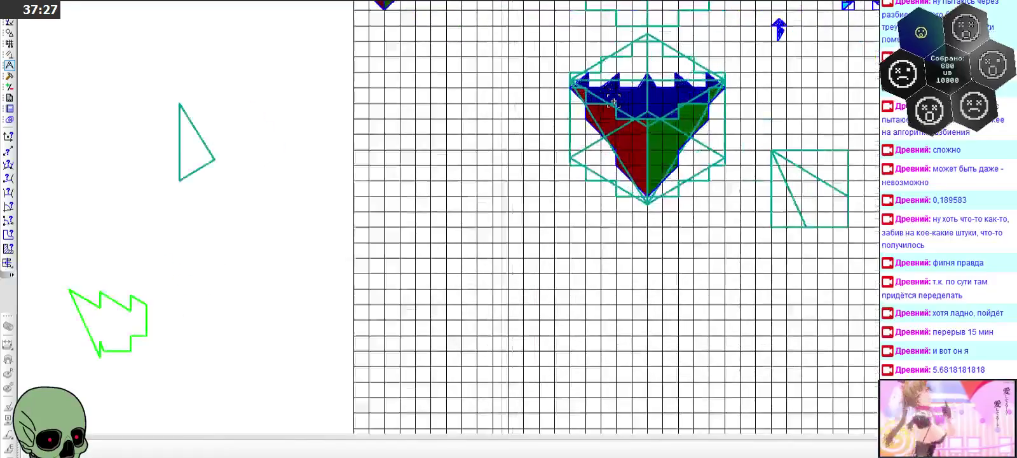
scroll(572, 102, up, 2)
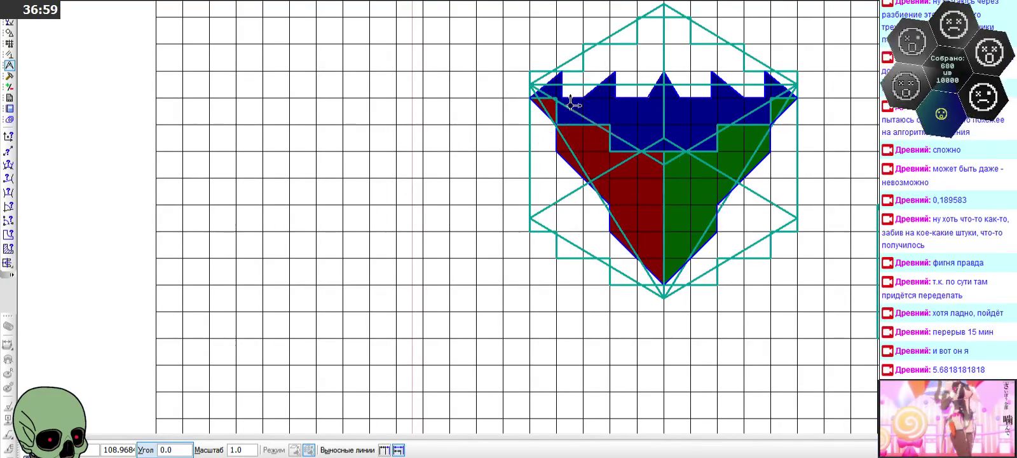
- Cancel the polygon copy, then select the crown's top horizontal, diagonal and vertical lines and drag a copy away
key(Escape)
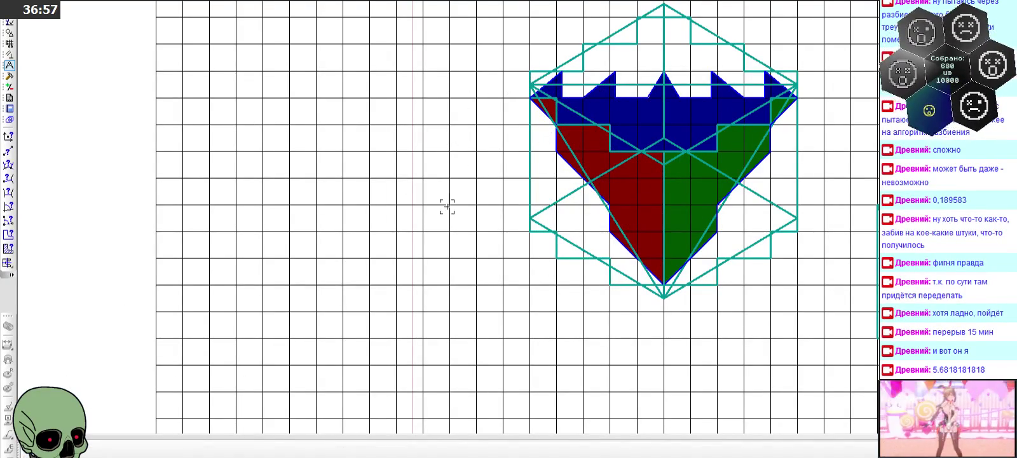
scroll(635, 99, up, 1)
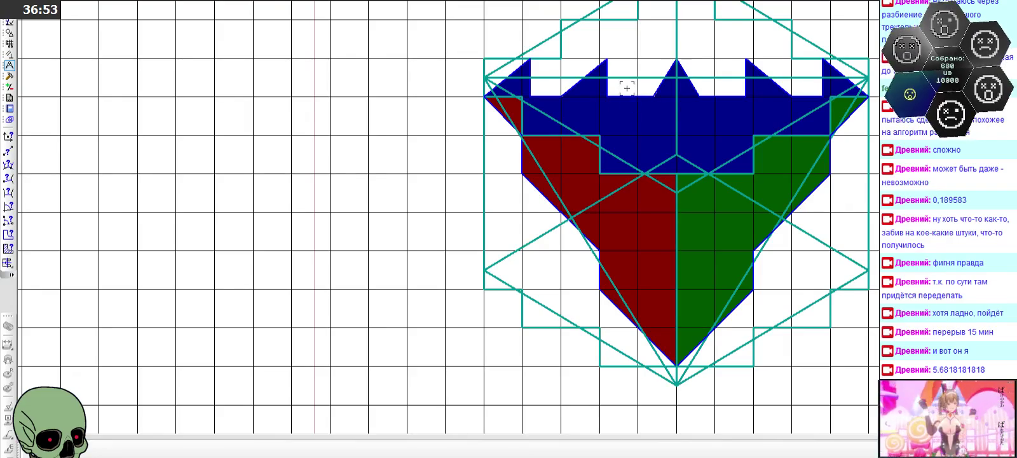
click(625, 77)
shift+click(537, 161)
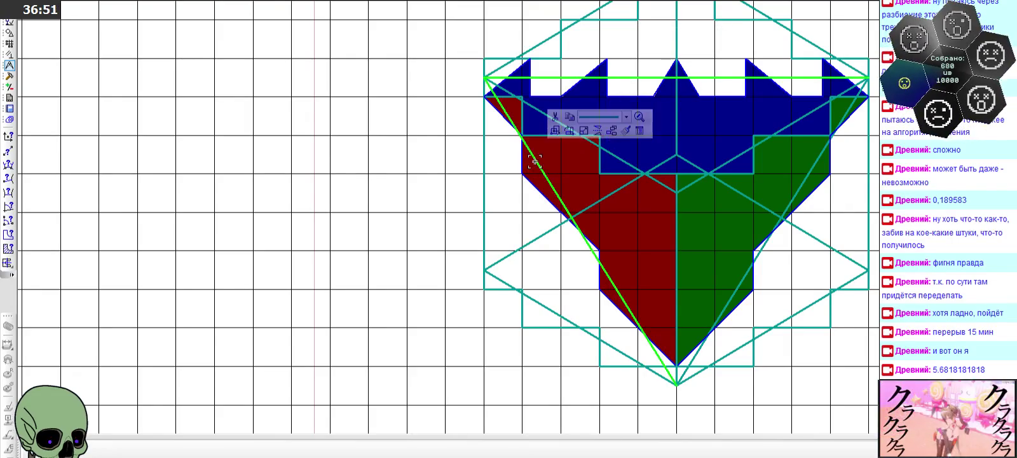
shift+click(675, 110)
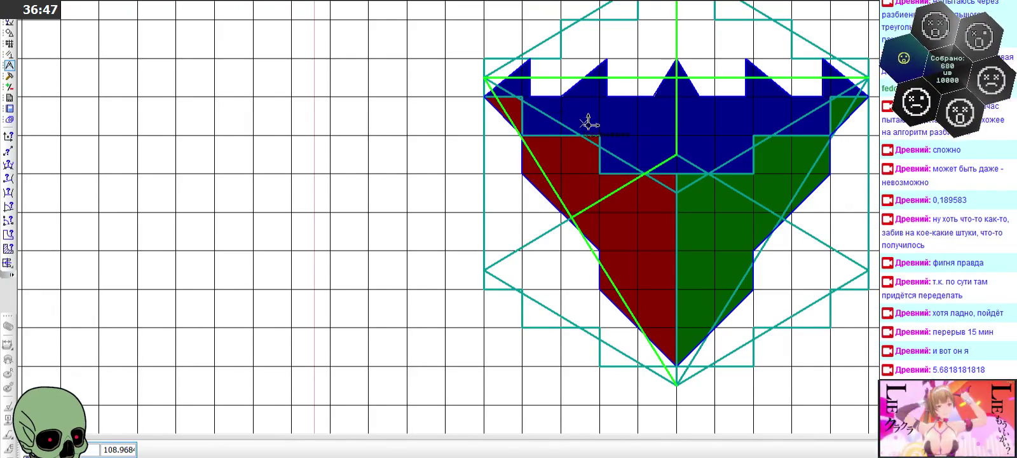
scroll(485, 78, down, 5)
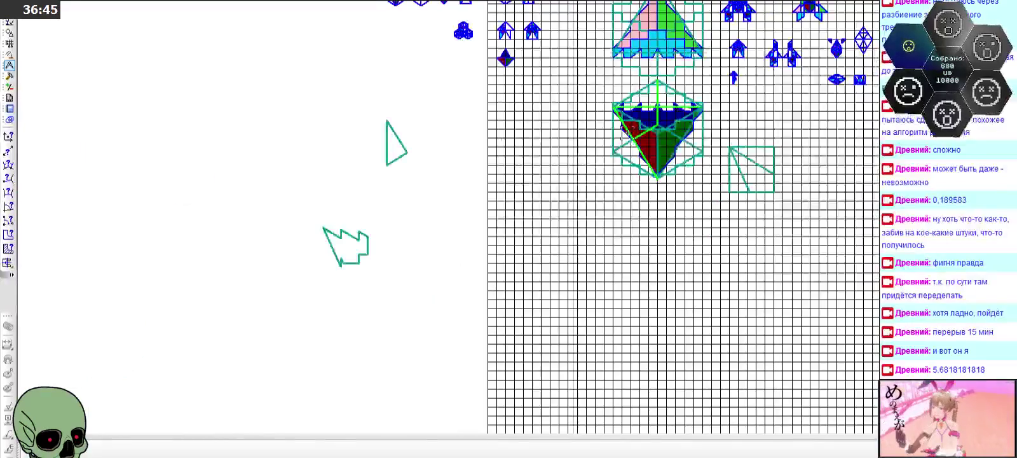
scroll(302, 136, up, 2)
drag(485, 78, 286, 117)
- Place the copied crown lines and trim the stray stubs into a closed quadrilateral
click(253, 117)
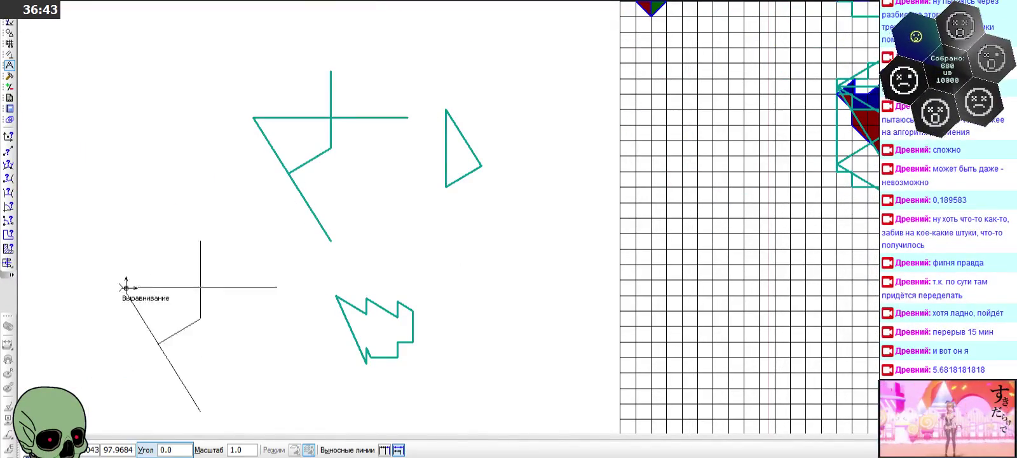
click(9, 75)
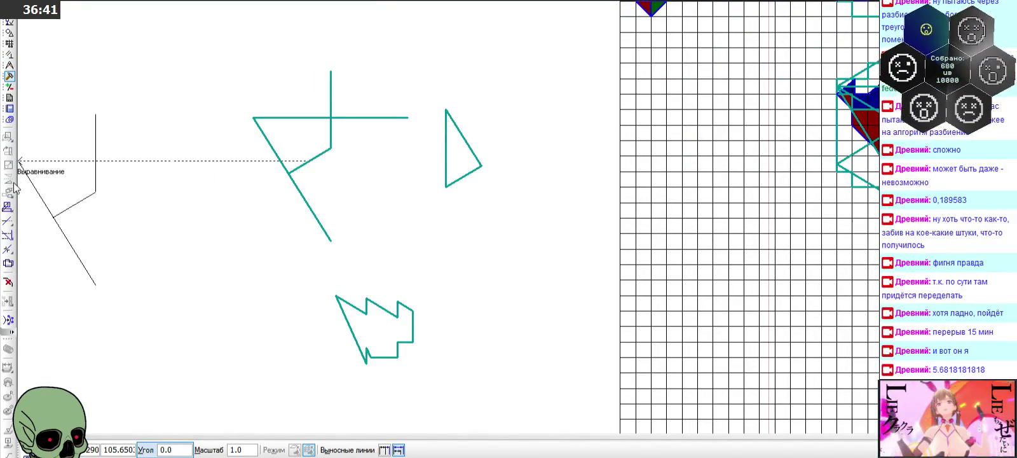
click(8, 220)
click(311, 211)
click(330, 100)
click(359, 116)
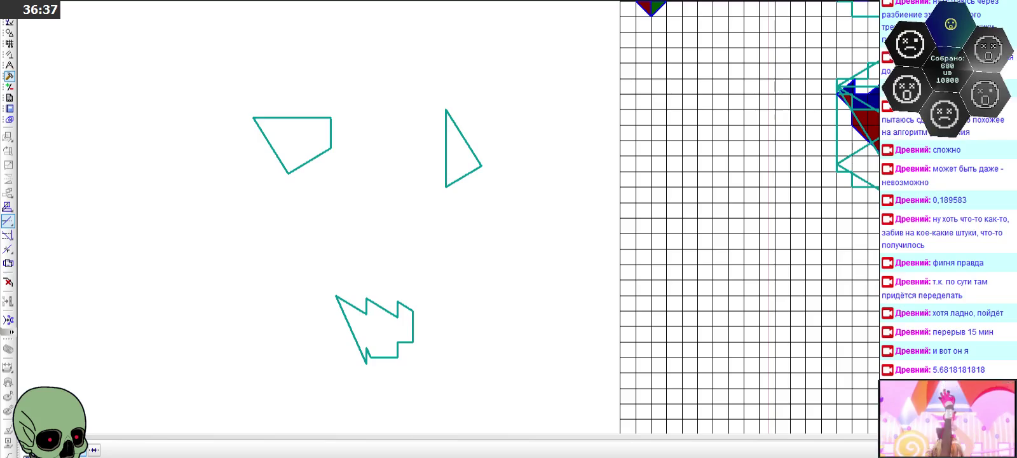
key(Escape)
- Move the quadrilateral next to the zigzag polygon
drag(221, 90, 366, 198)
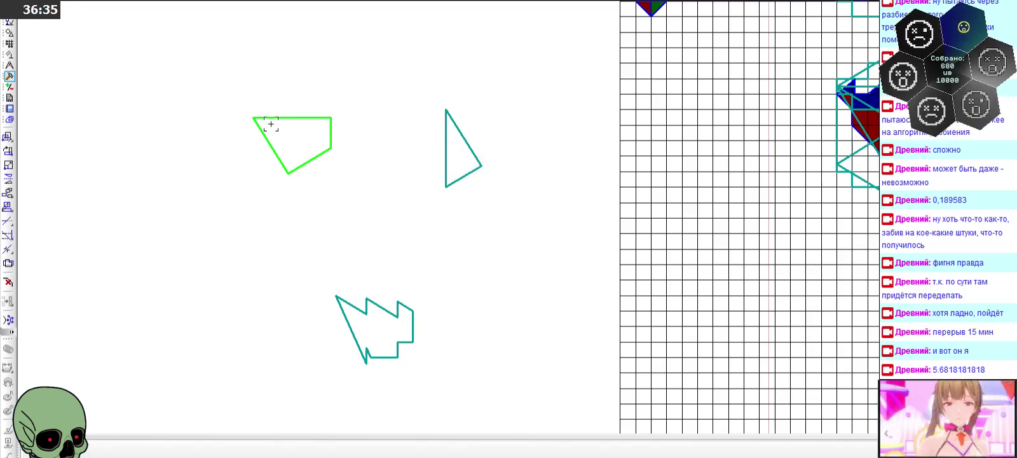
click(253, 117)
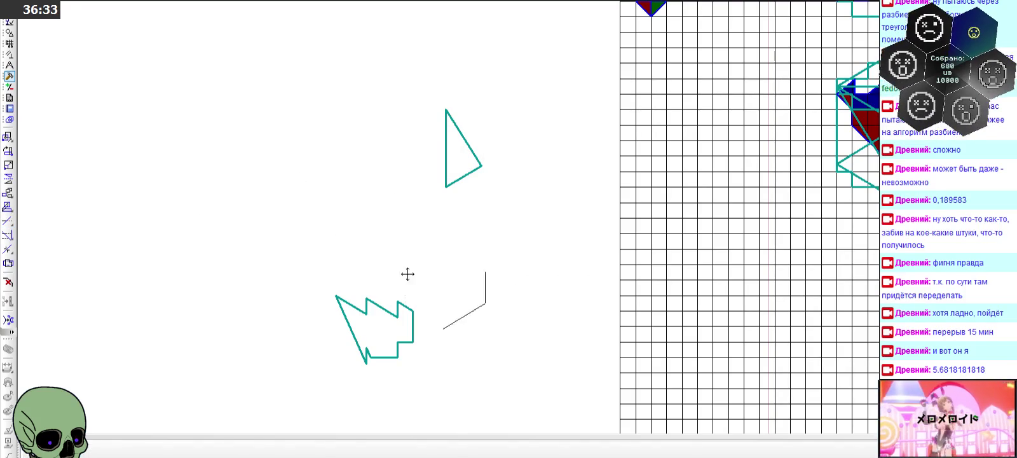
click(437, 299)
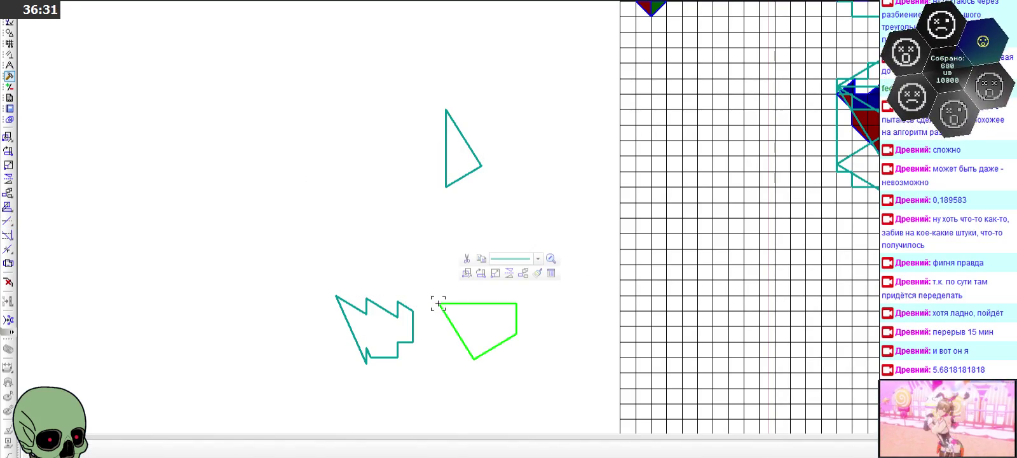
click(436, 301)
click(437, 304)
key(Escape)
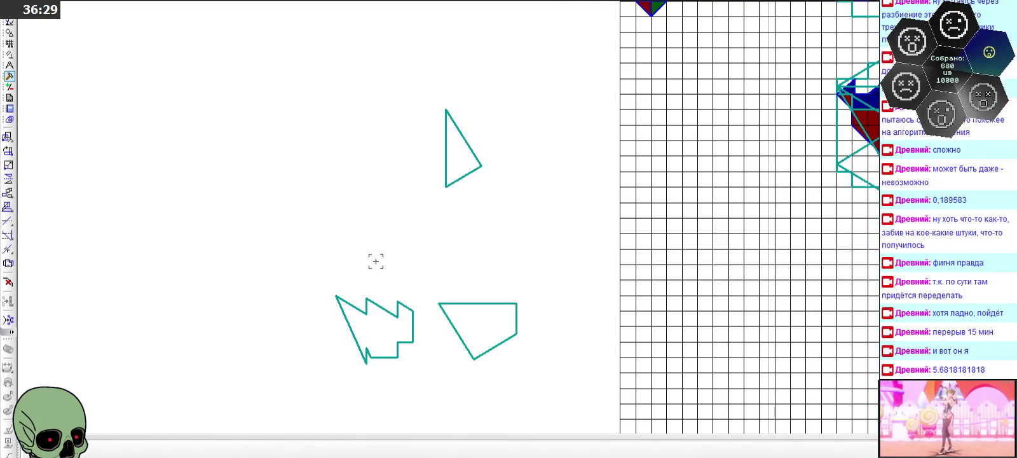
scroll(433, 343, down, 1)
scroll(433, 342, up, 2)
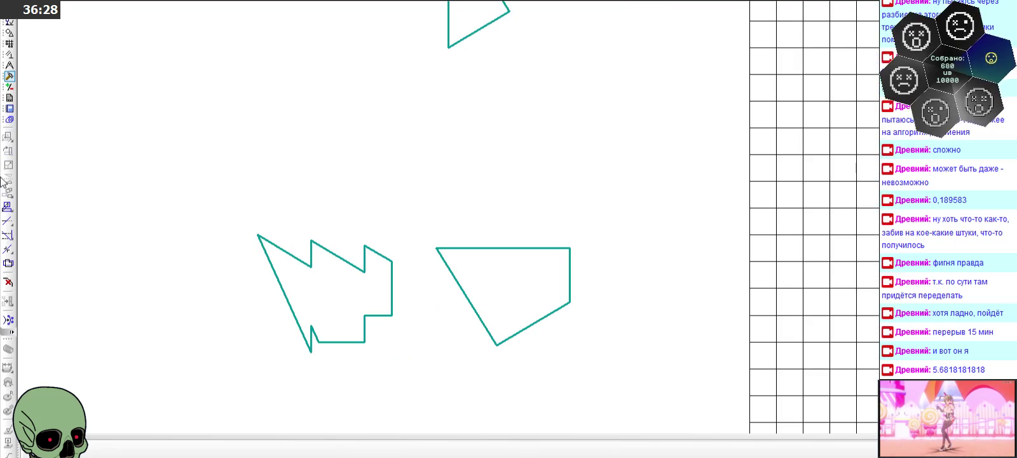
- Start a centre-of-mass measurement from the 2D measurement tools, then cancel it
click(10, 65)
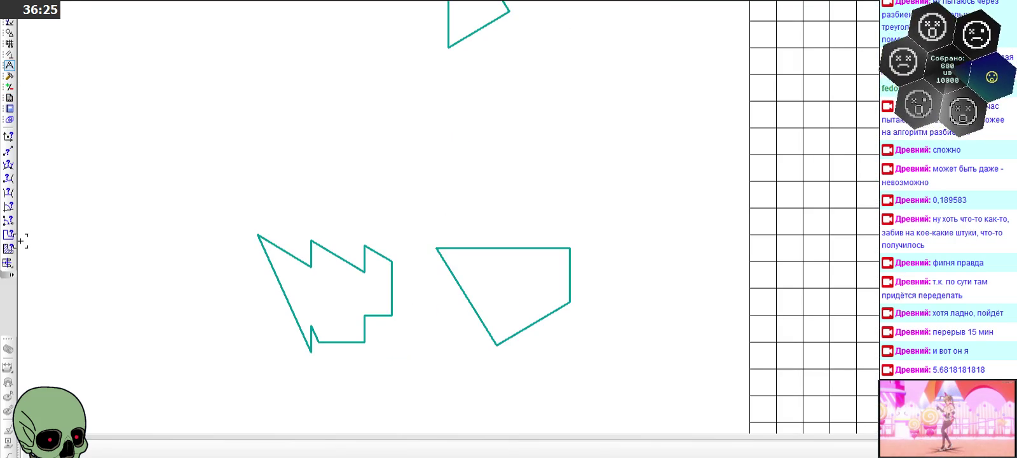
click(9, 248)
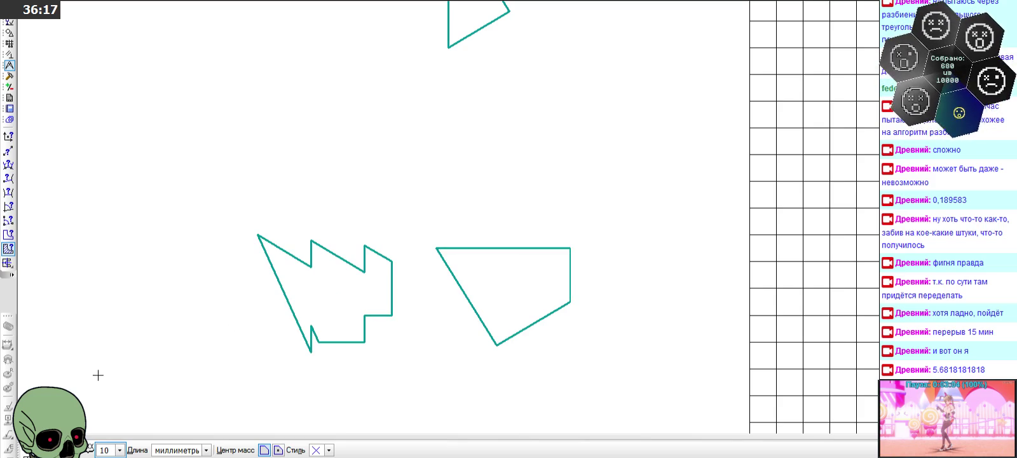
key(Escape)
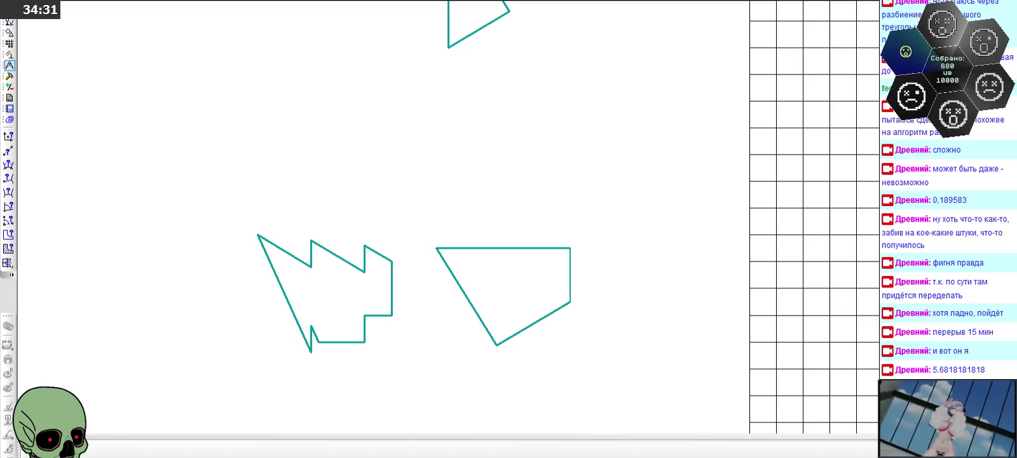
scroll(360, 167, down, 3)
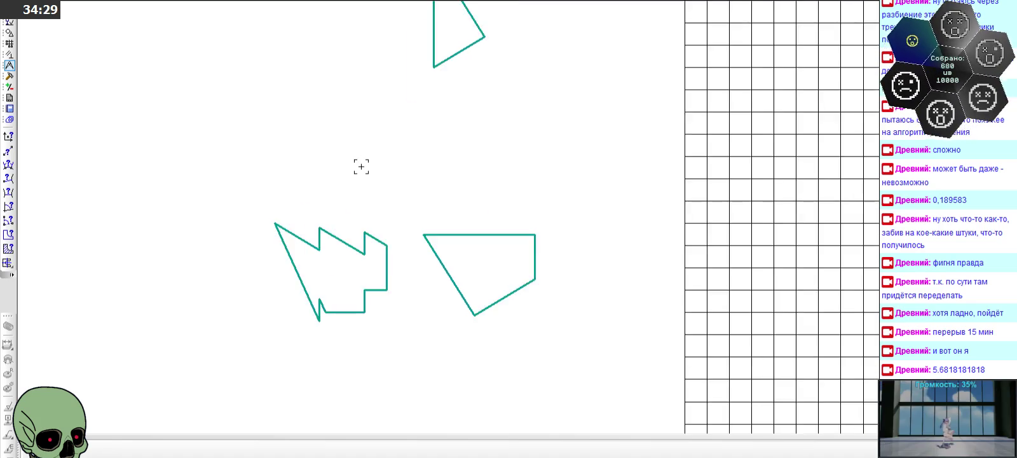
- Box-select the zigzag polygon, paste it and place the copy right of the coloured crown
scroll(361, 167, up, 3)
scroll(691, 66, up, 2)
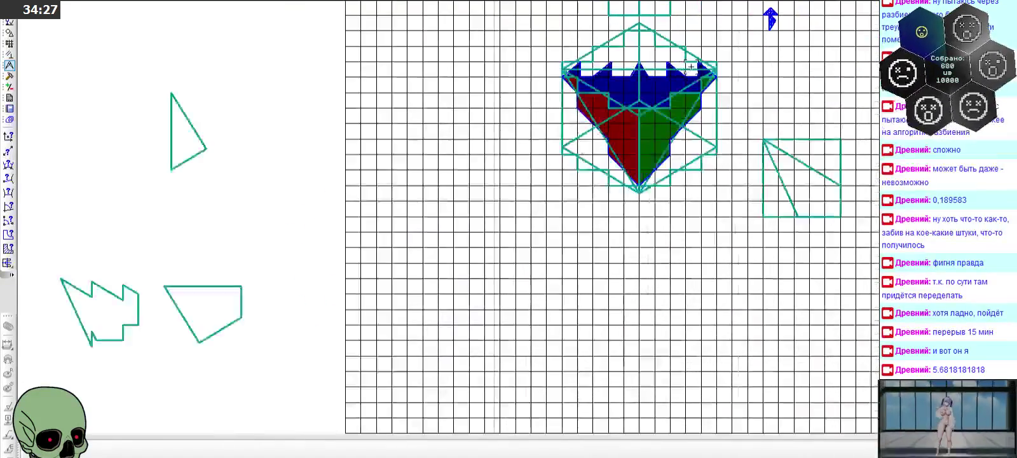
scroll(691, 67, up, 1)
scroll(597, 131, down, 2)
scroll(190, 248, up, 2)
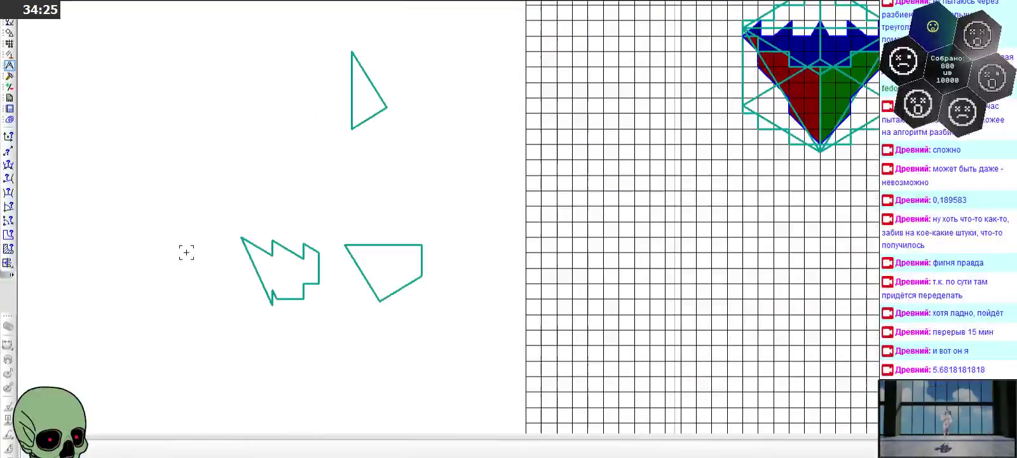
drag(233, 217, 329, 345)
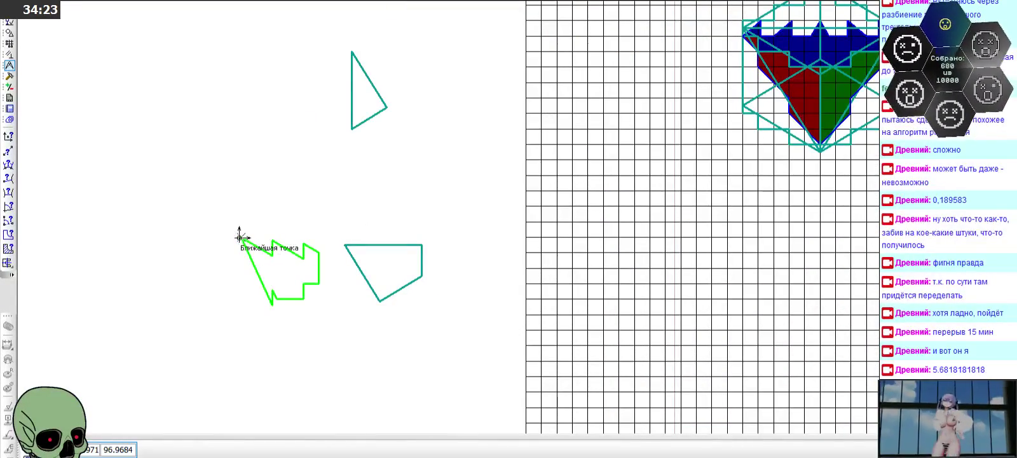
scroll(211, 263, down, 2)
scroll(544, 146, up, 3)
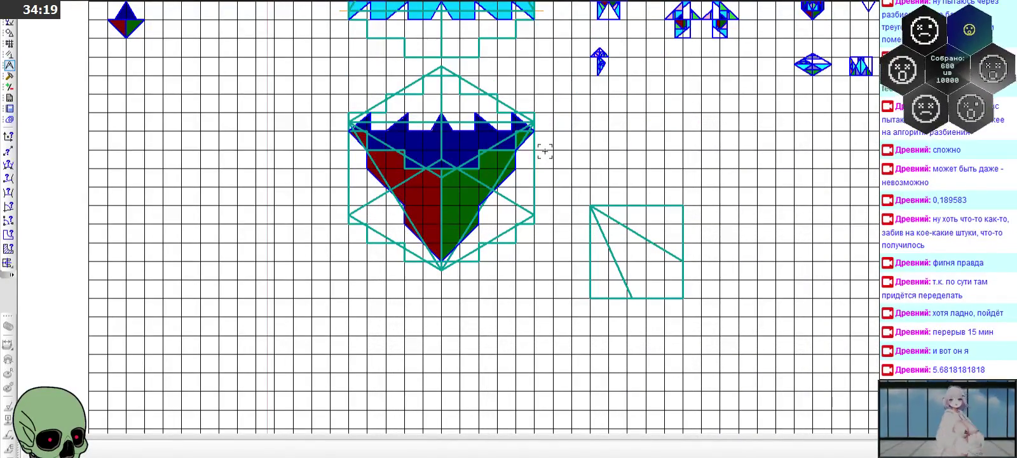
key(ctrl+v)
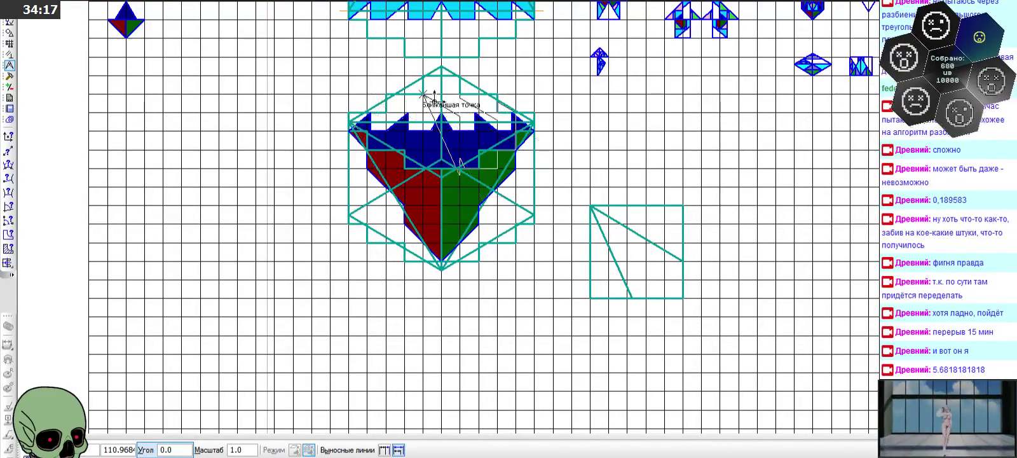
scroll(347, 122, up, 1)
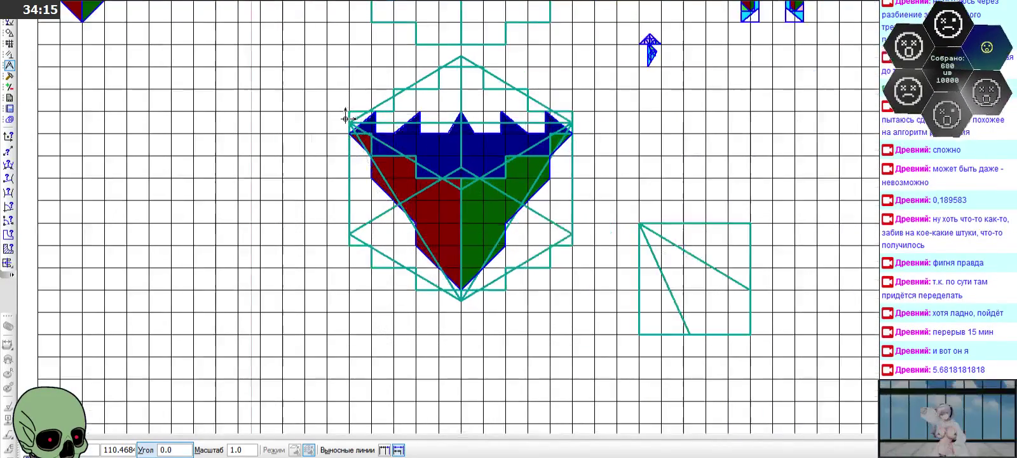
scroll(346, 122, up, 1)
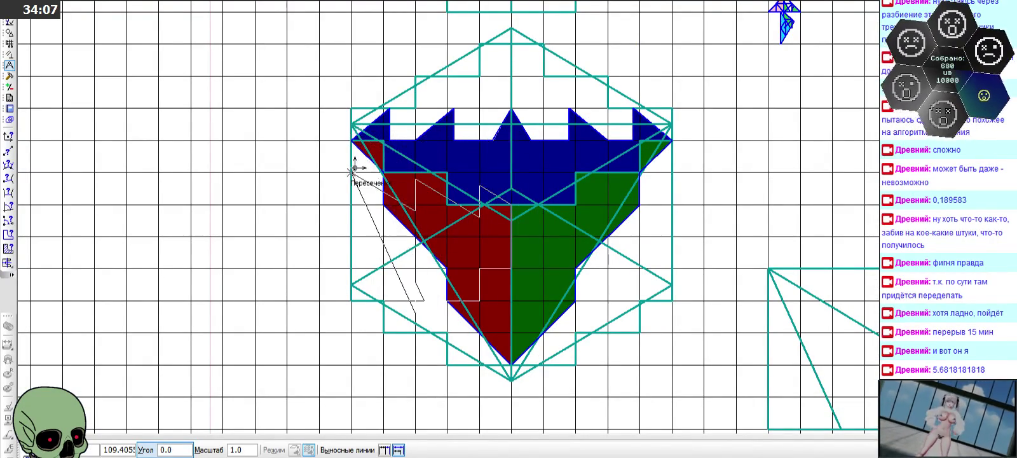
click(736, 110)
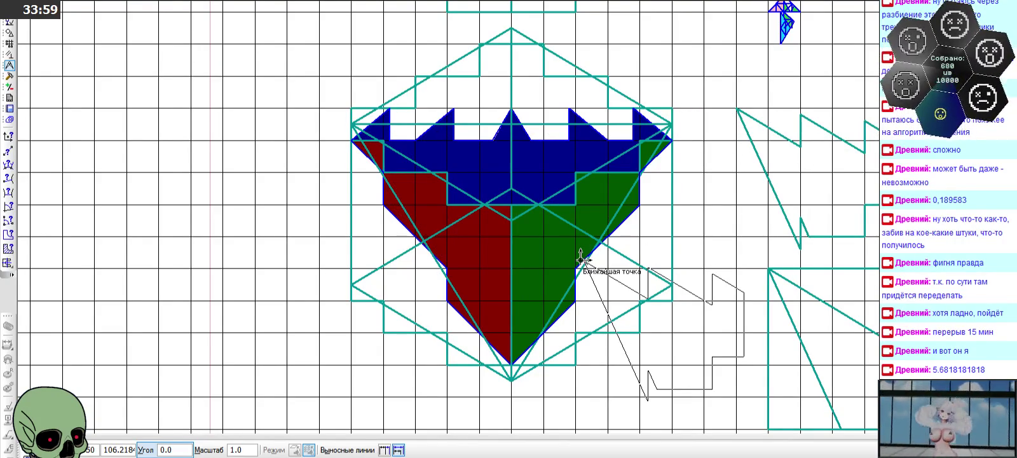
click(23, 449)
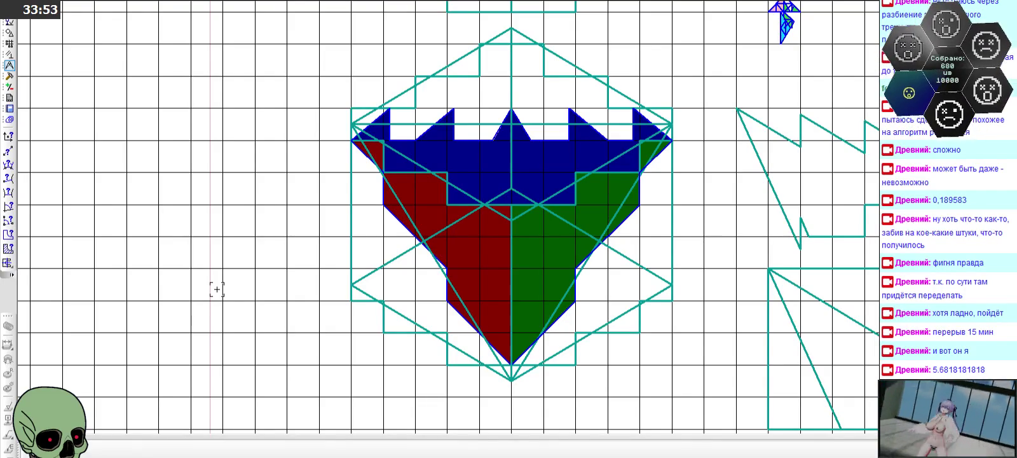
click(9, 76)
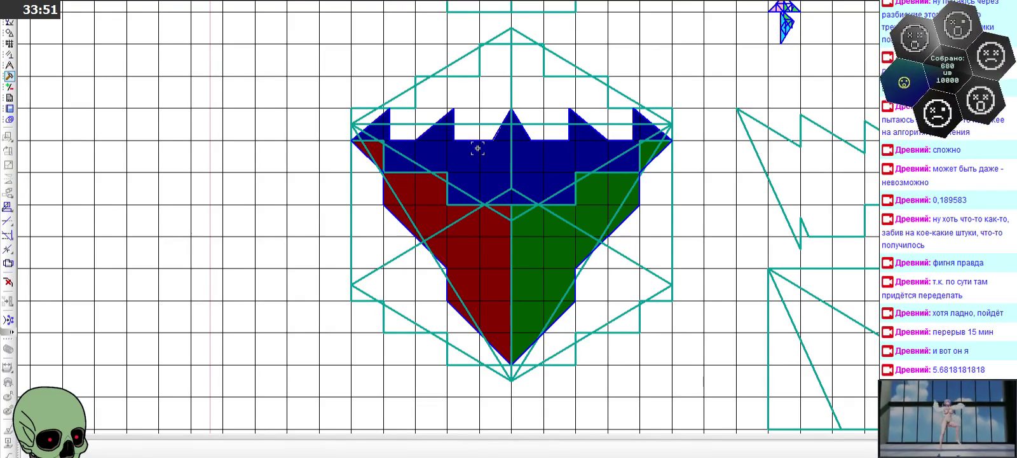
- Measure two crown triangles (0.4727 and 0.1333 mm²), totalling 0.606 mm², then close the readout
scroll(812, 100, up, 1)
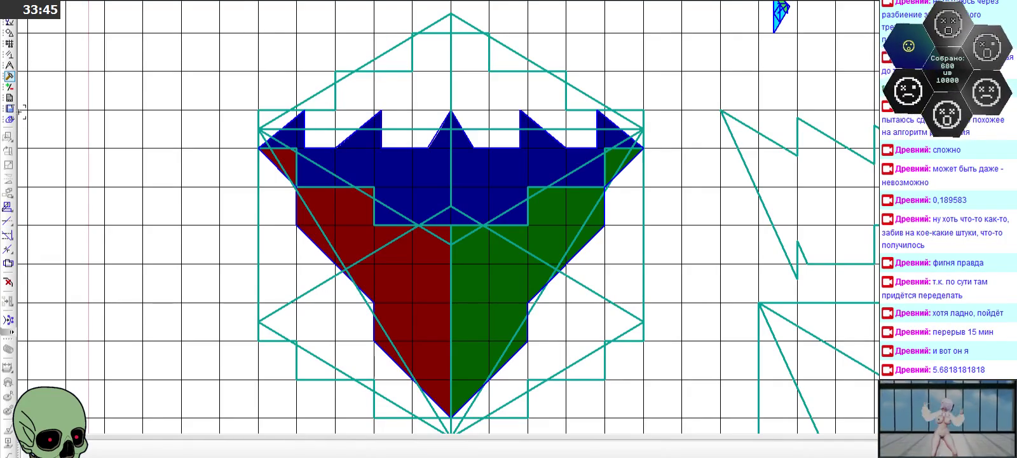
click(10, 66)
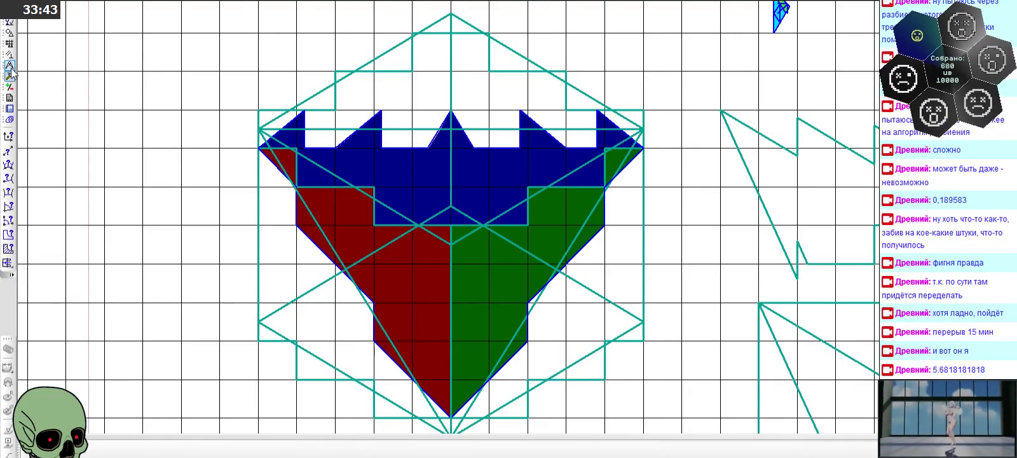
click(9, 248)
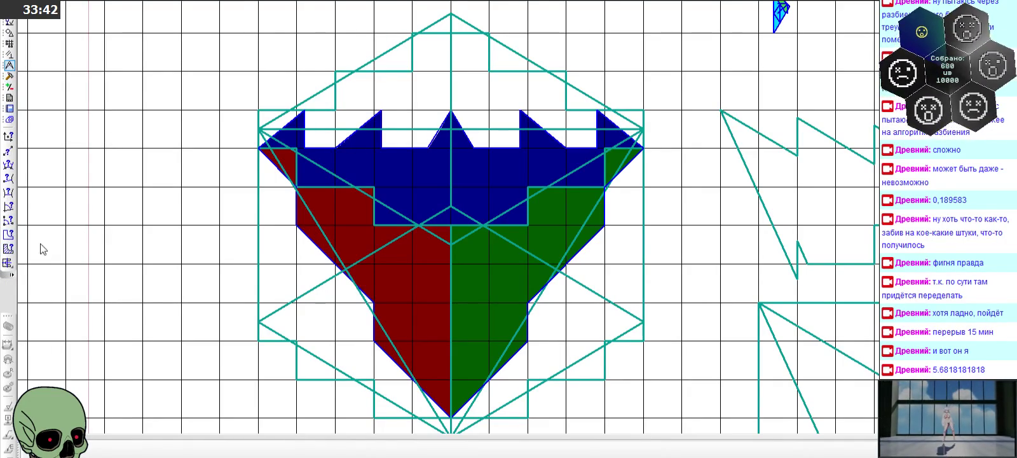
click(758, 140)
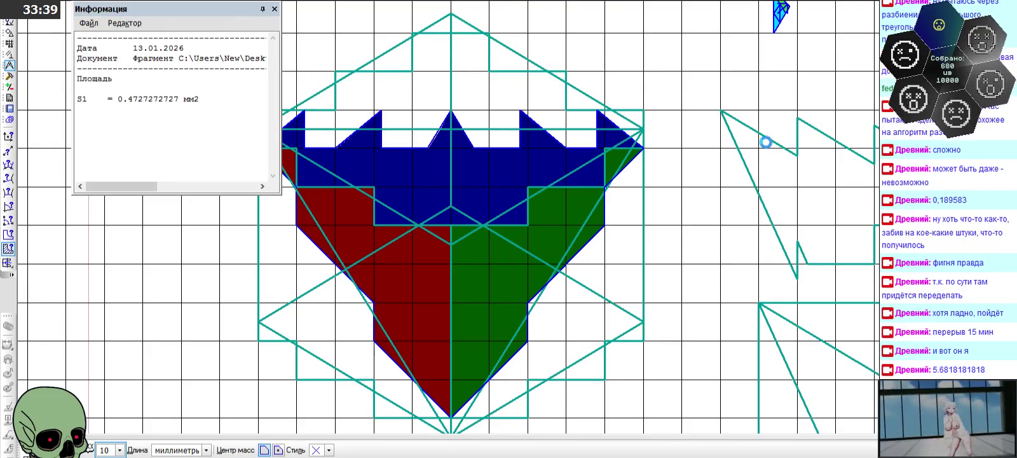
click(766, 141)
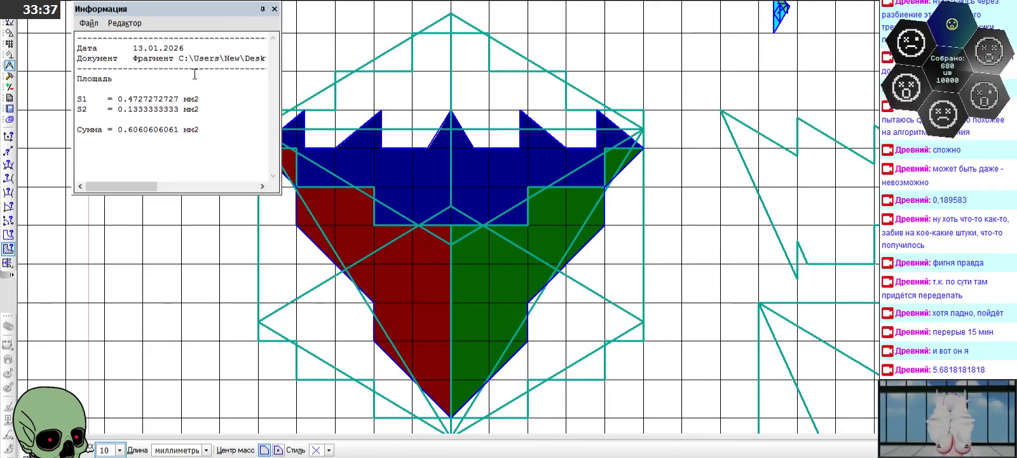
click(275, 9)
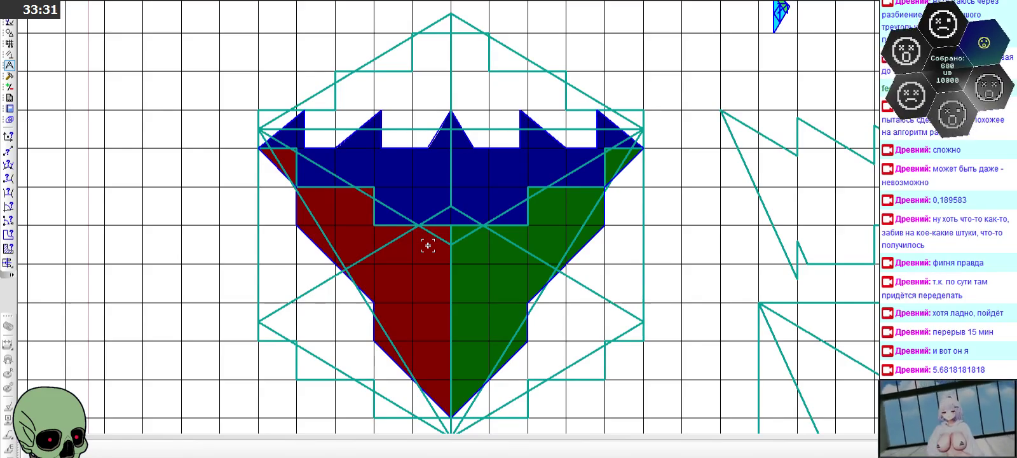
scroll(642, 147, up, 3)
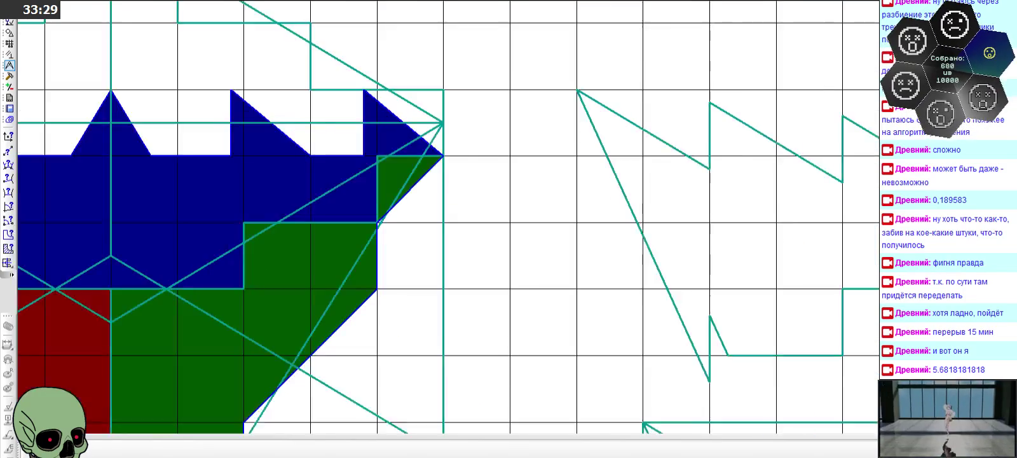
- Measure the triangle at the crown's right tip plus the thin sliver beside it
click(8, 254)
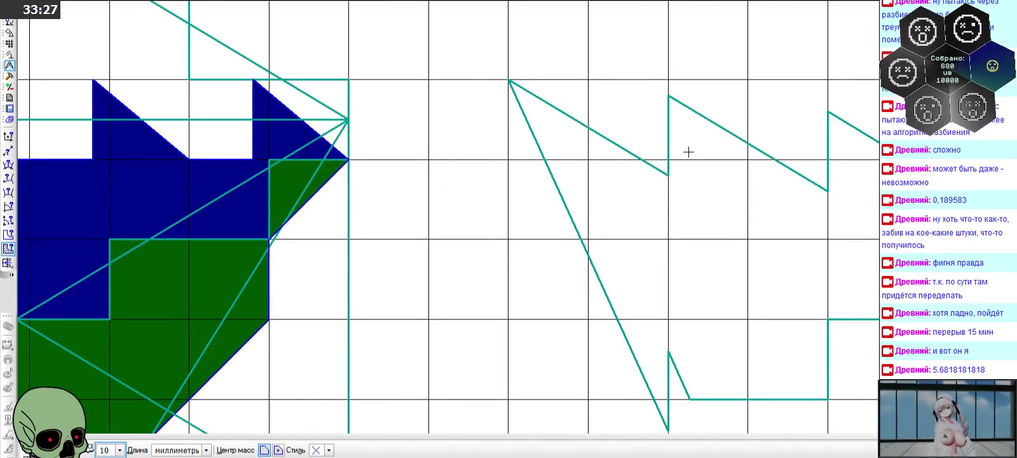
click(688, 153)
click(689, 152)
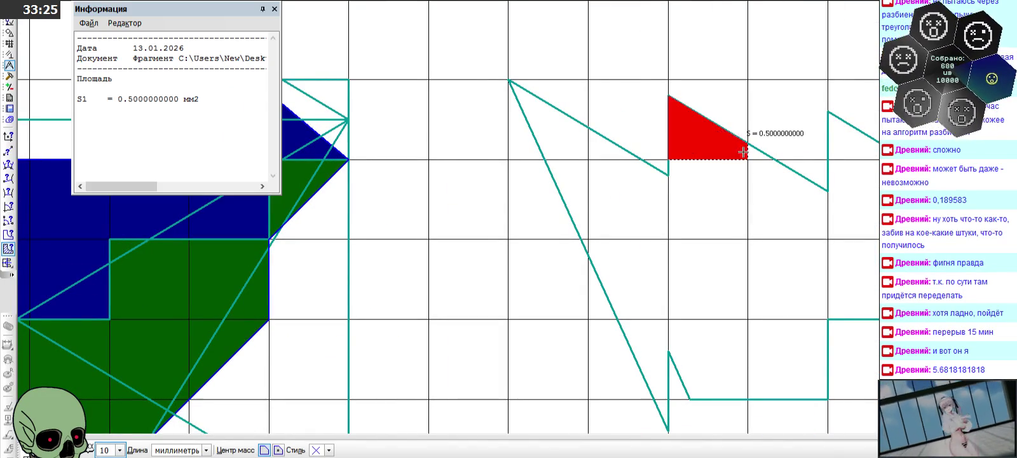
click(751, 152)
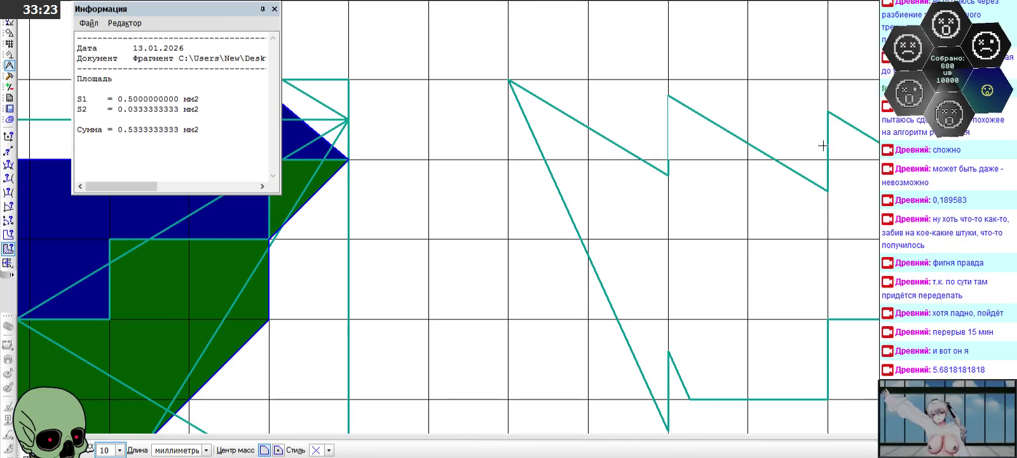
click(274, 9)
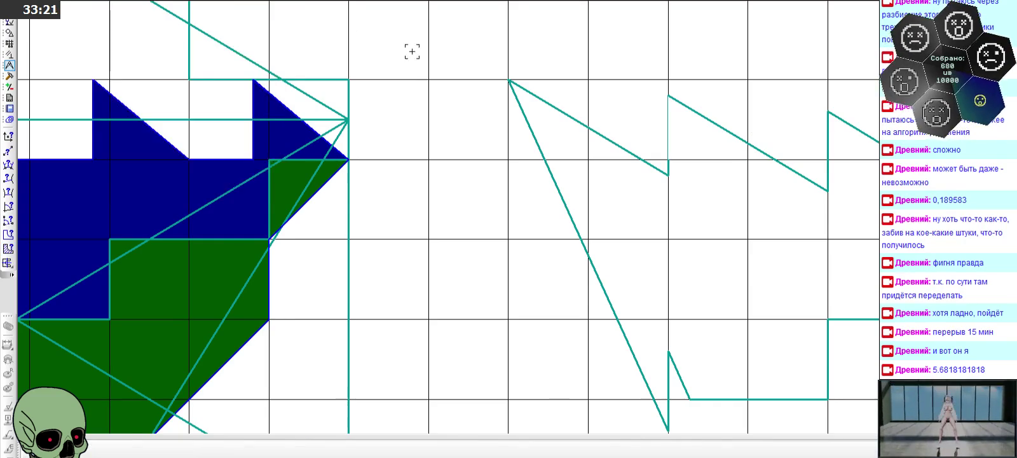
scroll(822, 129, down, 3)
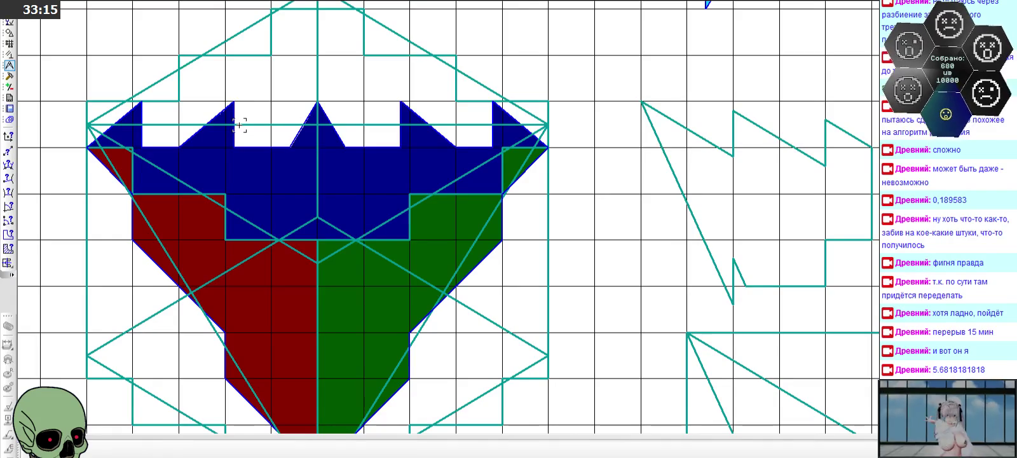
- Measure a small top-band triangle together with one more region
click(8, 247)
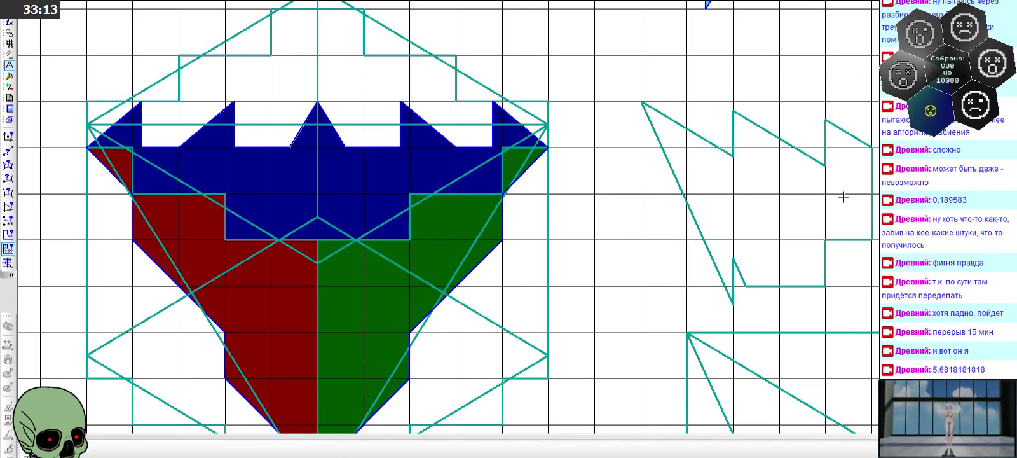
click(848, 138)
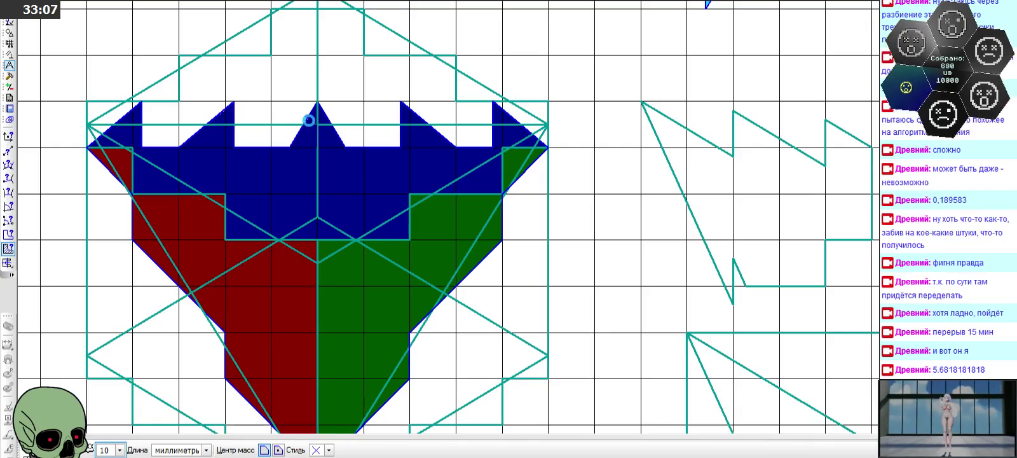
click(308, 124)
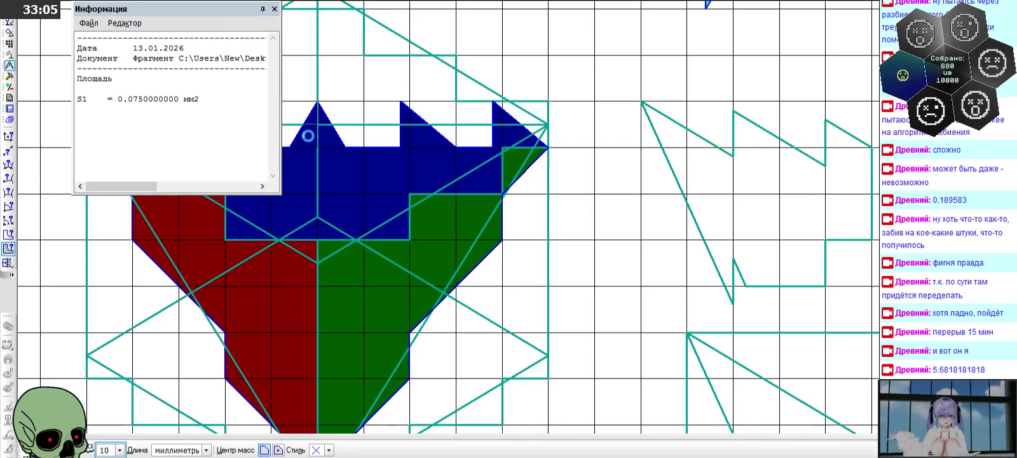
click(308, 135)
click(274, 8)
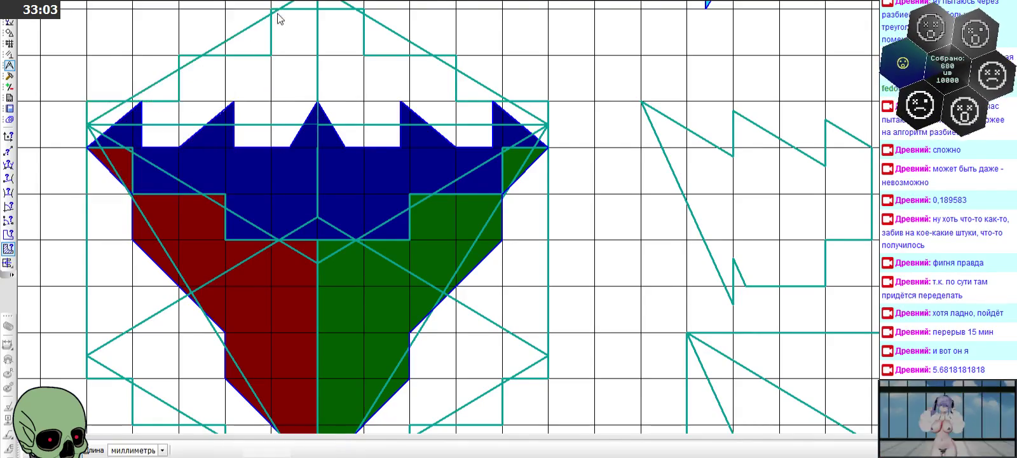
scroll(193, 153, up, 2)
- Measure four regions of the blue top band, totalling 0.6 mm², and close the readout
click(8, 248)
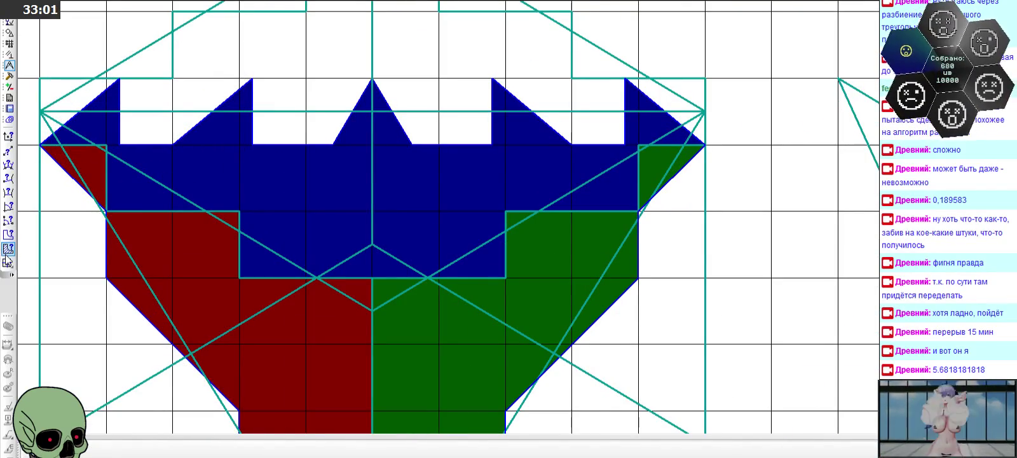
click(245, 122)
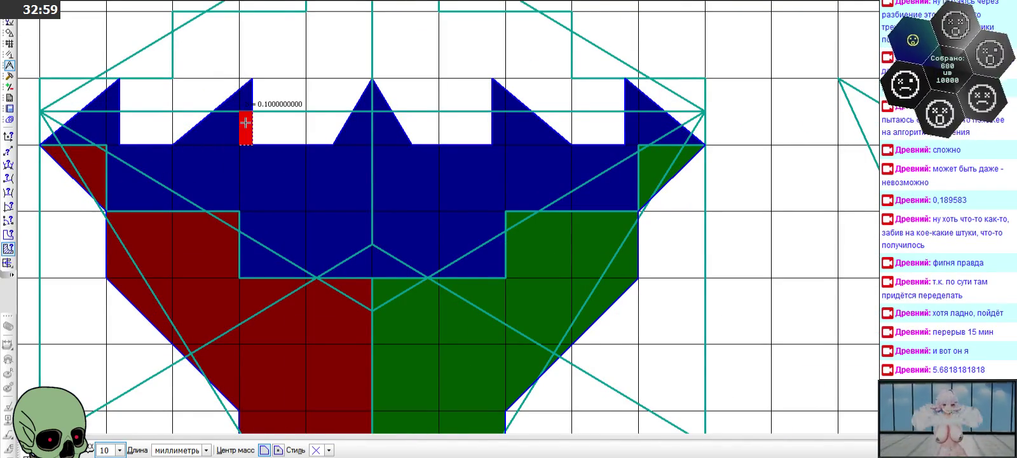
drag(159, 8, 456, 35)
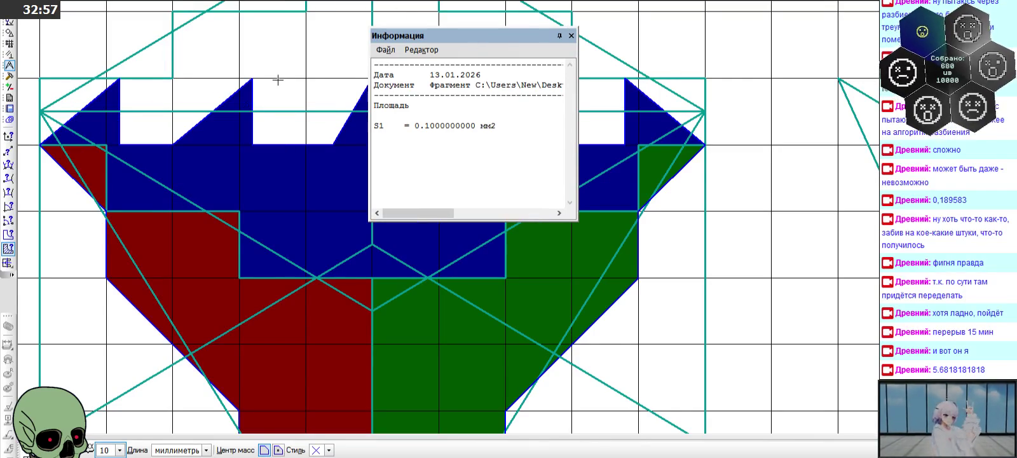
click(235, 103)
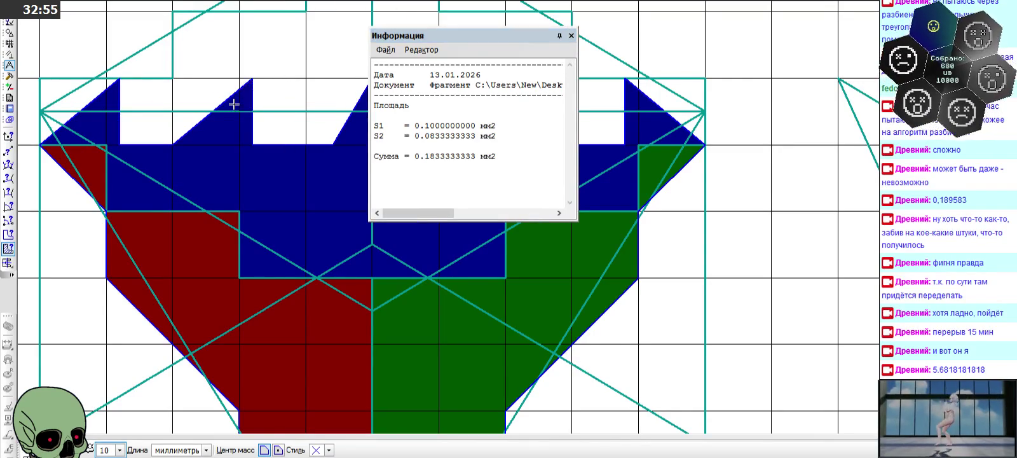
click(230, 105)
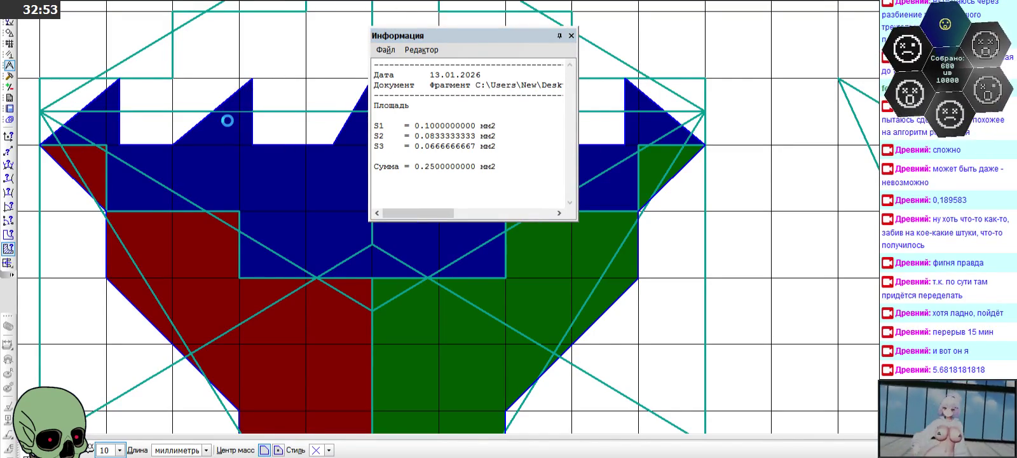
click(227, 120)
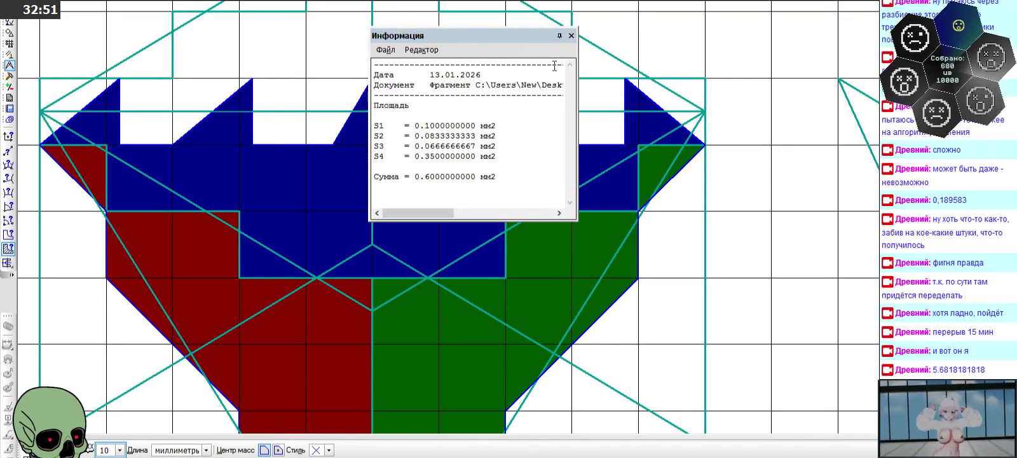
click(571, 36)
scroll(341, 153, down, 3)
scroll(343, 154, down, 1)
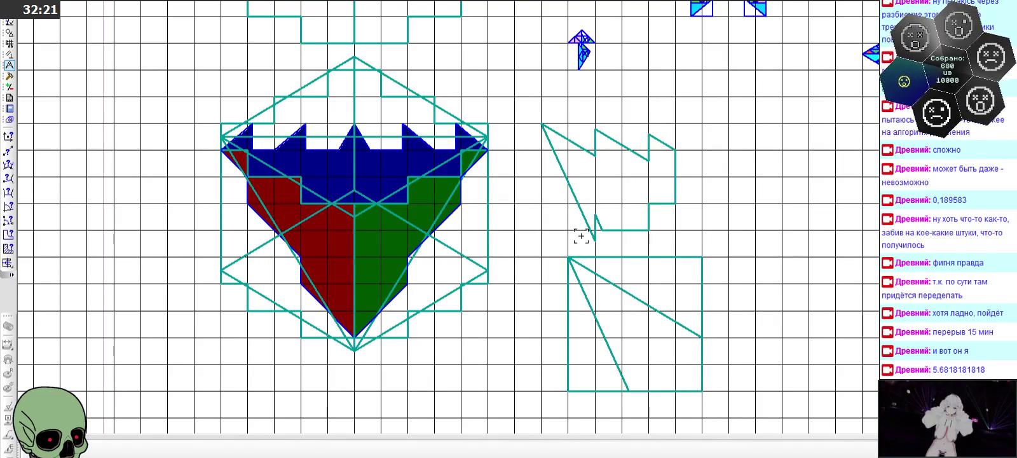
- Zoom out to show the whole sheet of tiling shapes around the crown
scroll(581, 236, down, 3)
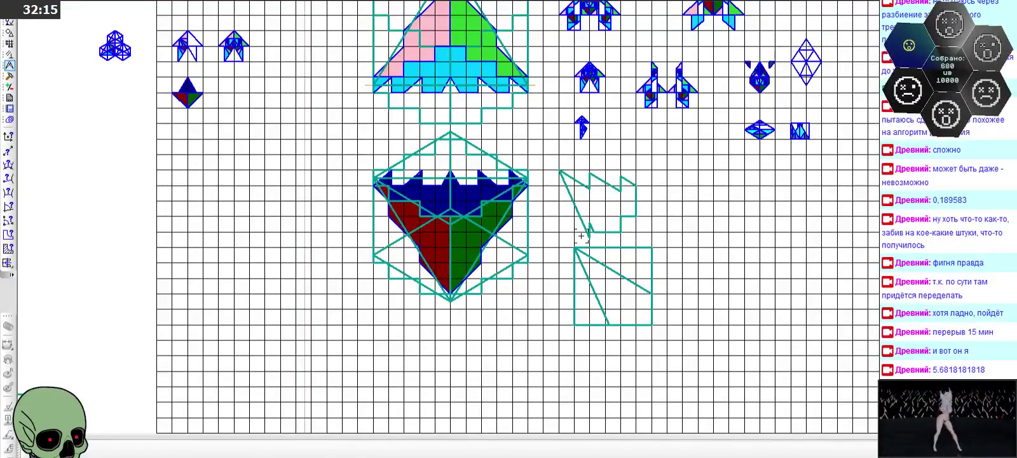
scroll(497, 222, down, 1)
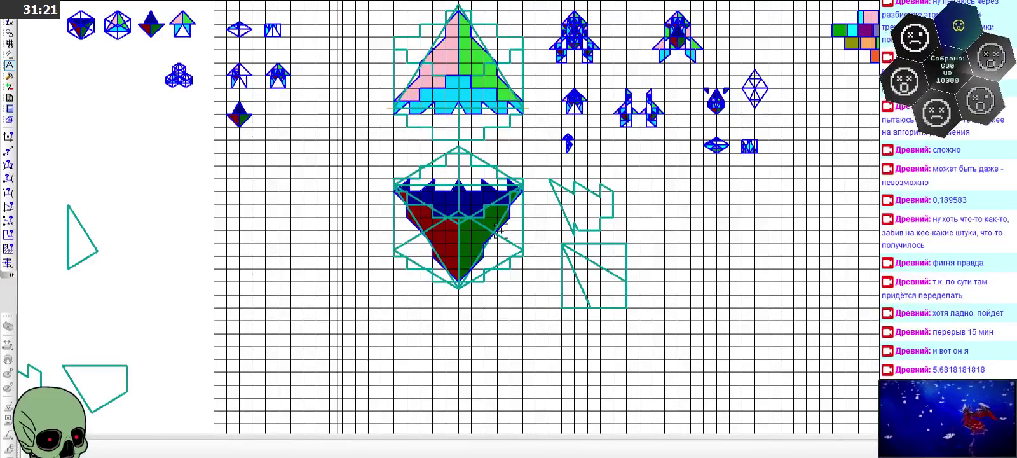
scroll(501, 230, down, 1)
scroll(501, 231, down, 1)
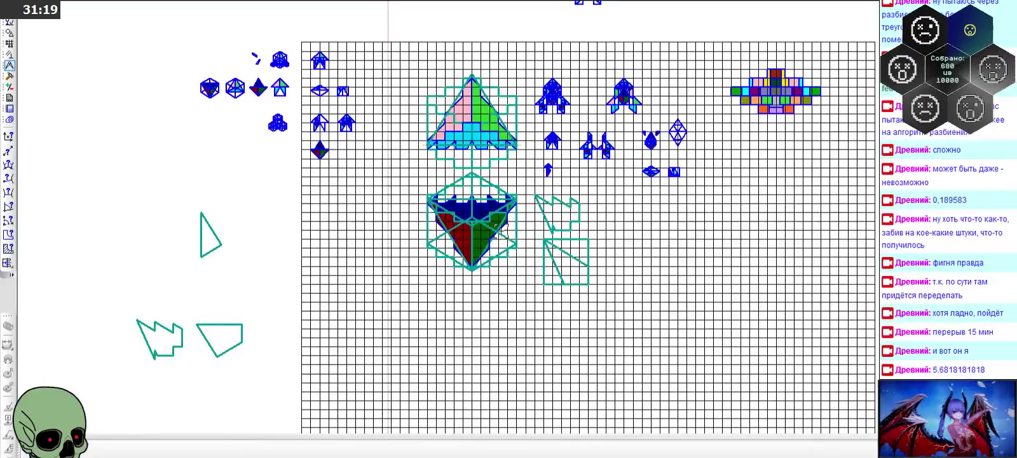
scroll(478, 135, up, 2)
scroll(478, 134, up, 1)
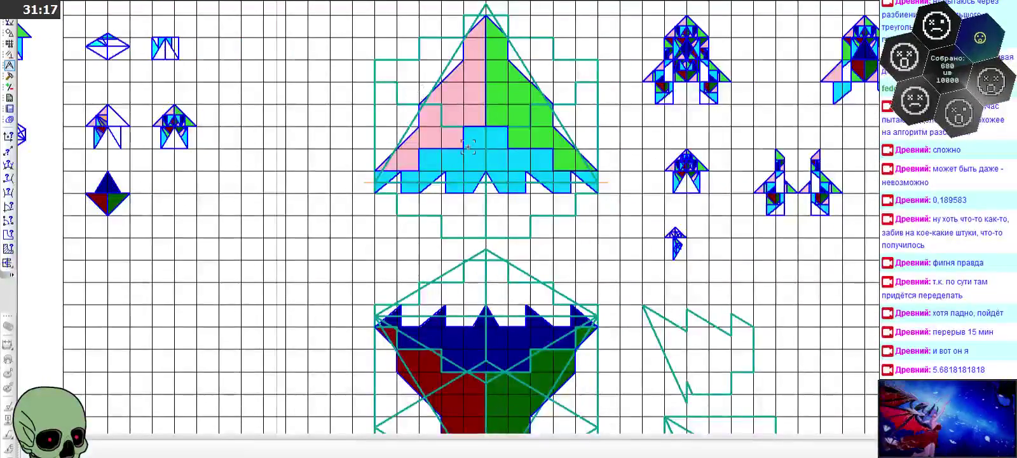
scroll(476, 152, down, 1)
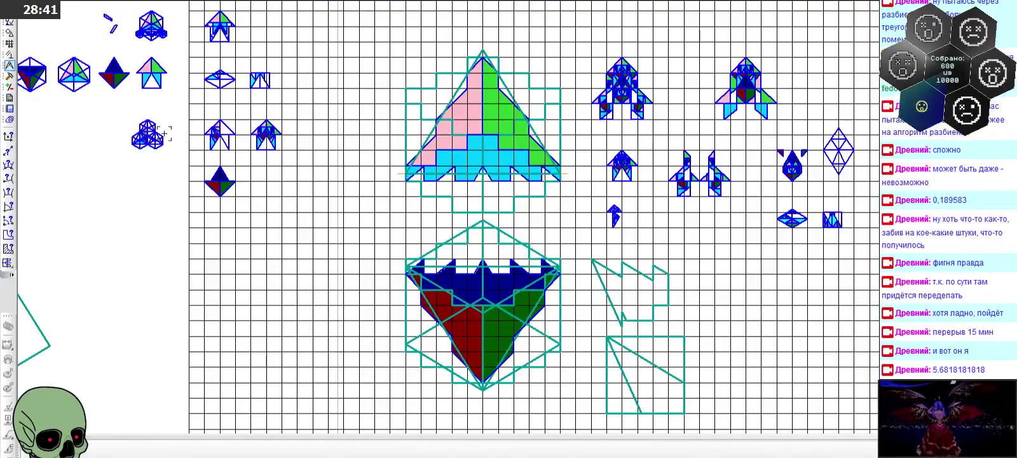
scroll(96, 117, up, 2)
scroll(96, 116, up, 1)
scroll(96, 116, up, 1)
scroll(130, 129, up, 1)
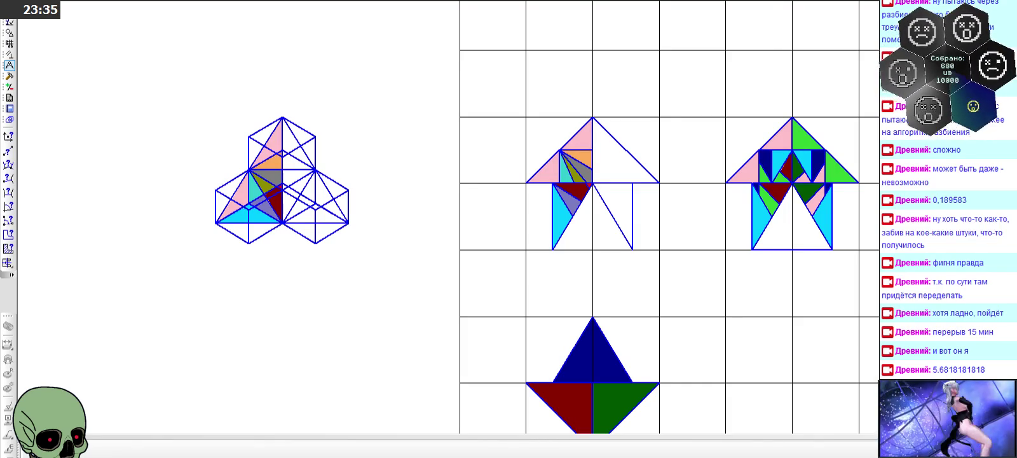
scroll(366, 406, down, 2)
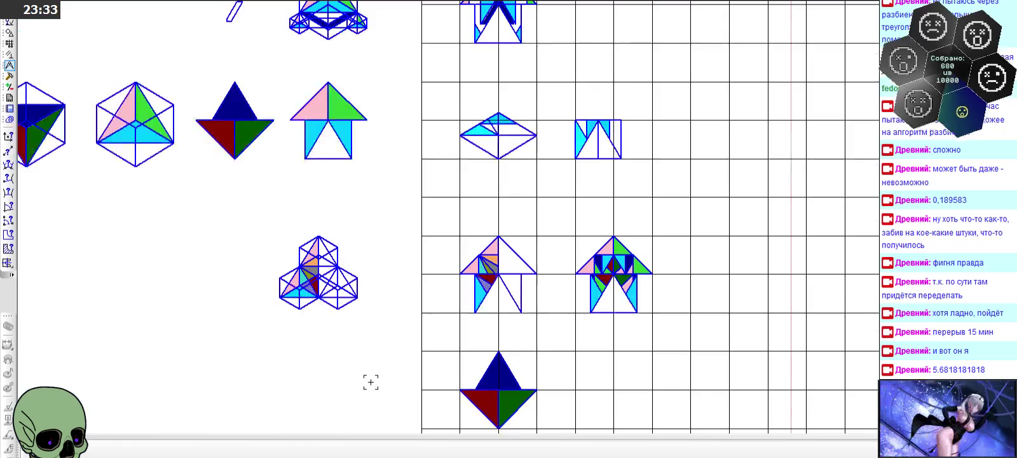
scroll(375, 273, down, 1)
scroll(369, 249, up, 1)
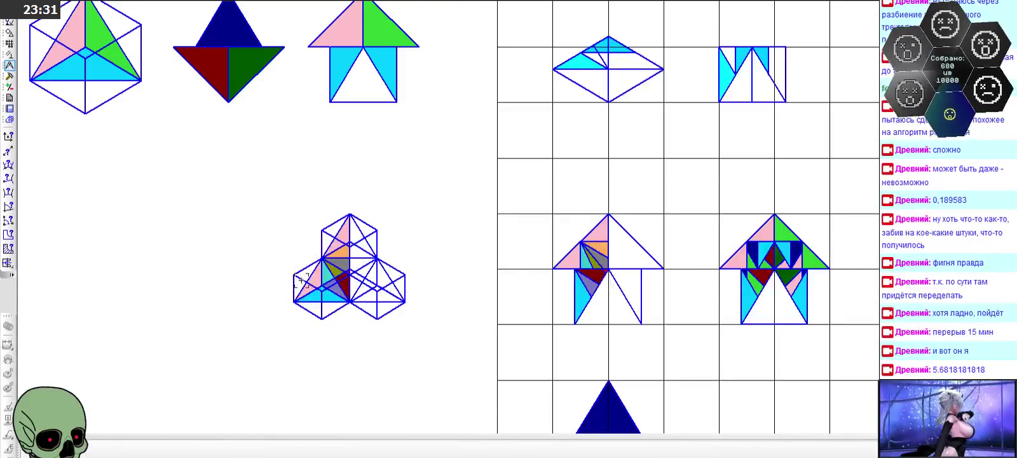
scroll(347, 190, down, 3)
scroll(347, 188, up, 2)
scroll(308, 251, up, 2)
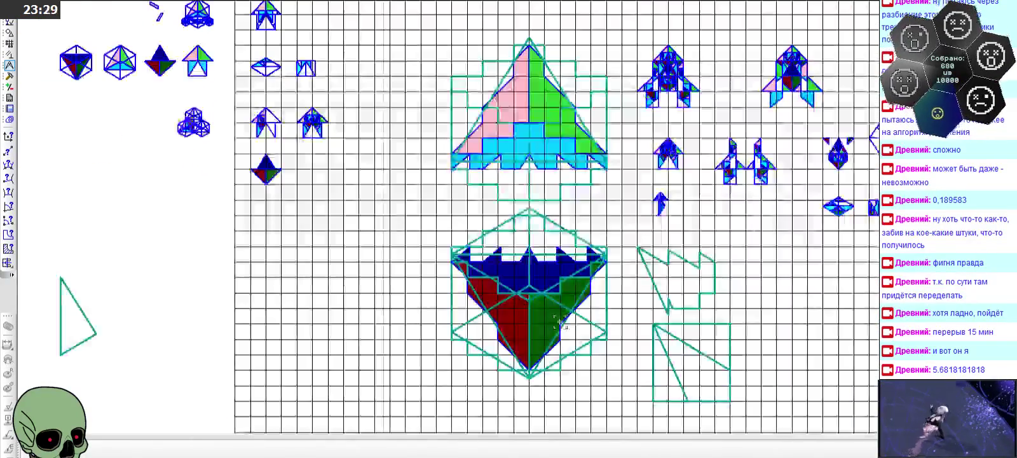
scroll(307, 251, down, 2)
scroll(413, 305, down, 1)
scroll(517, 356, up, 2)
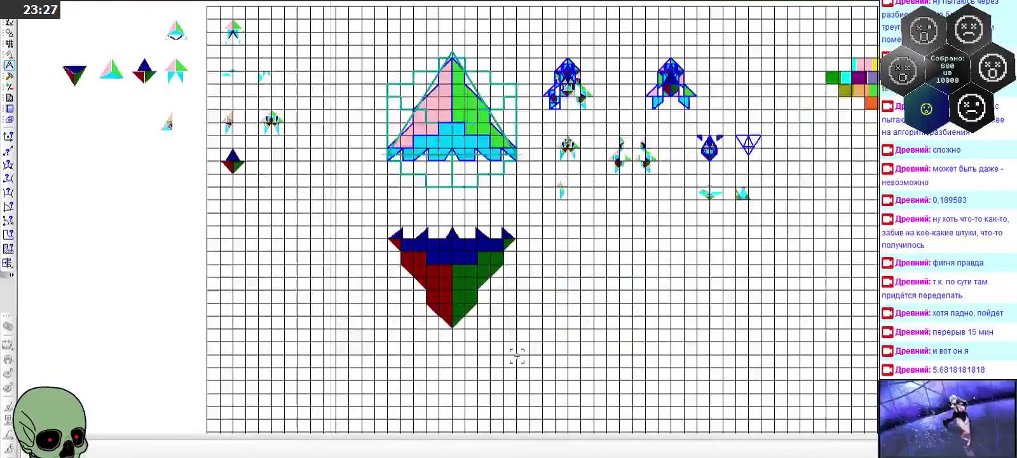
scroll(516, 356, up, 2)
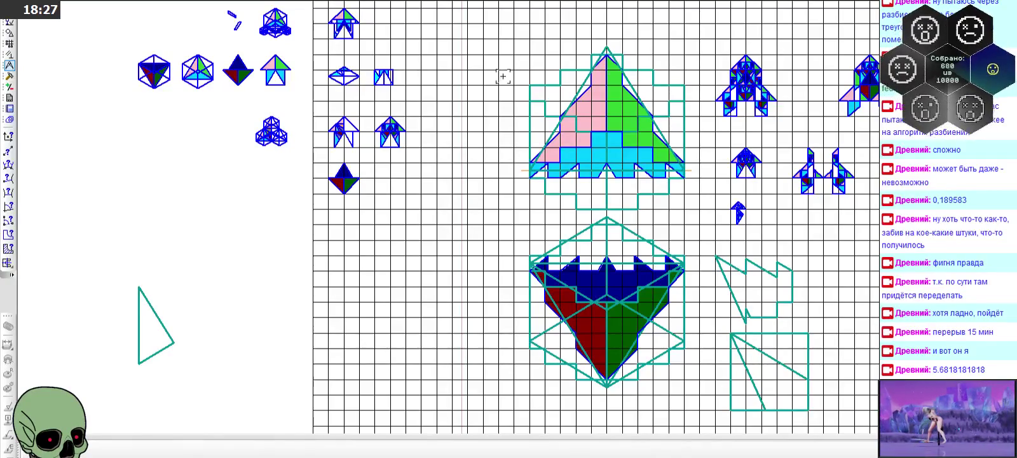
- Trace the hexagon's outer edges around the crown in bright green
scroll(438, 96, down, 4)
scroll(502, 169, up, 2)
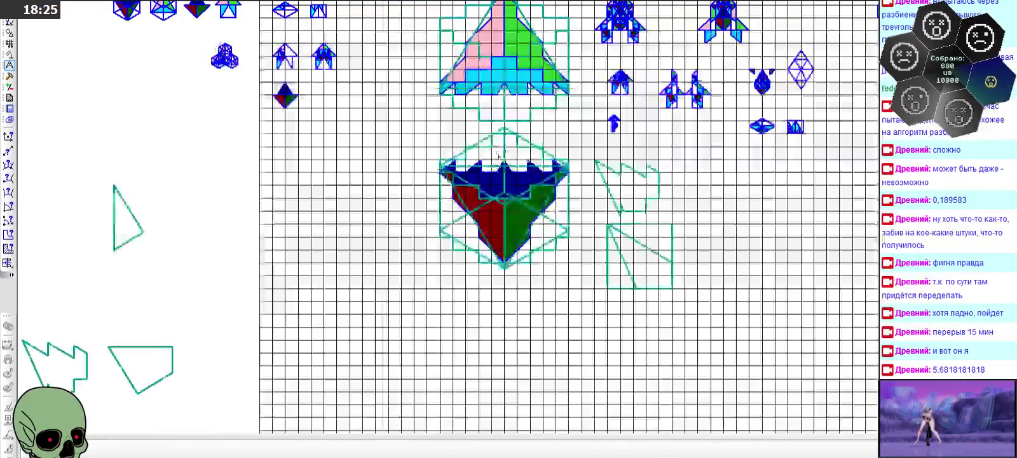
scroll(502, 169, up, 2)
scroll(502, 169, up, 2)
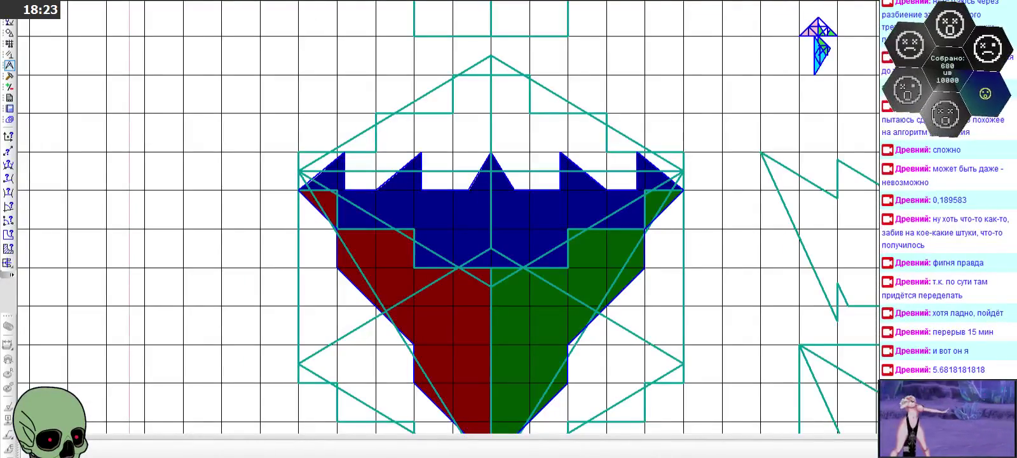
scroll(455, 78, down, 1)
click(415, 104)
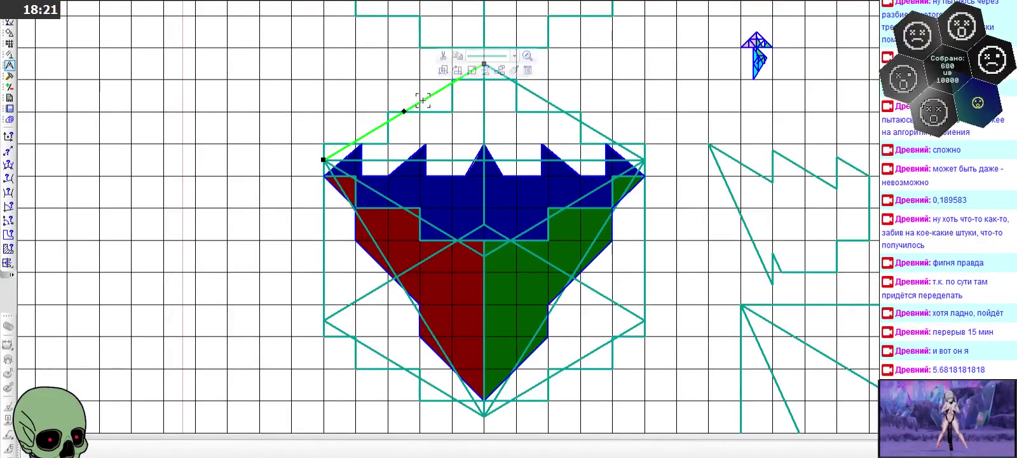
click(322, 196)
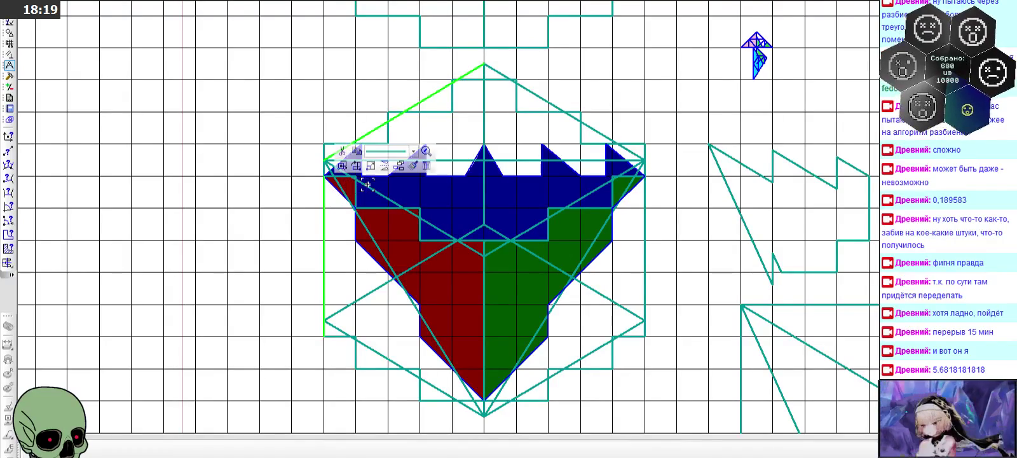
click(360, 342)
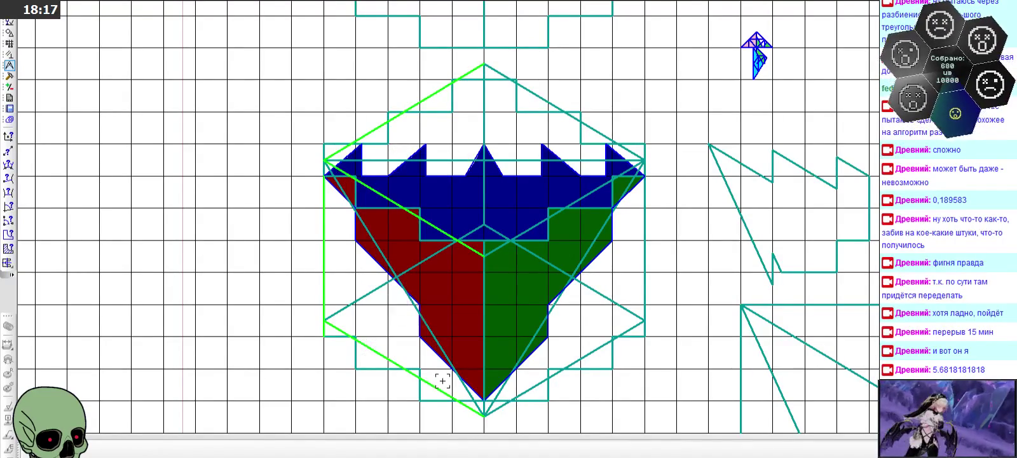
click(553, 374)
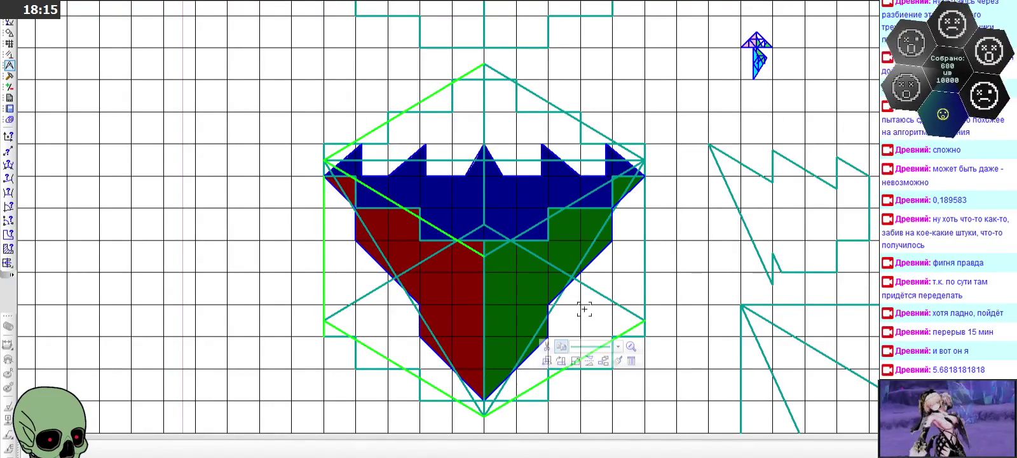
click(601, 292)
- Trace the inner diagonals from the hexagon corners to the crown's centre
click(641, 288)
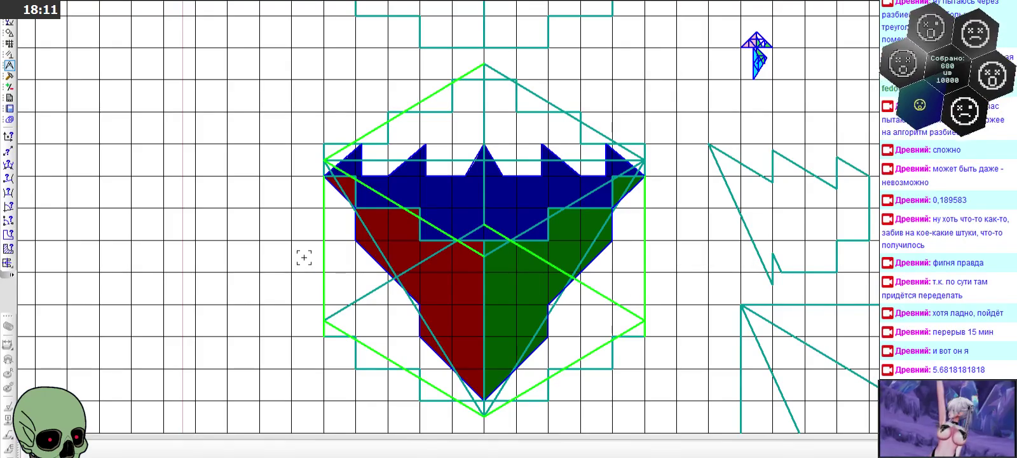
click(322, 166)
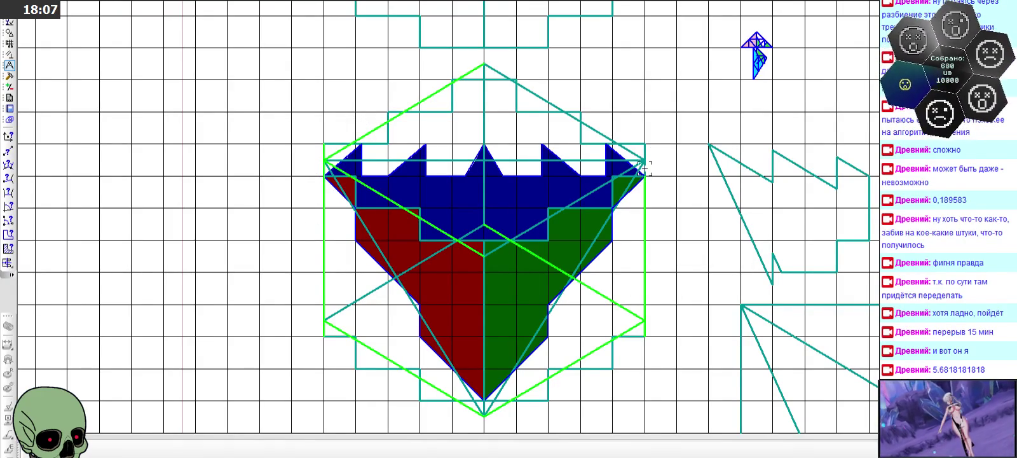
click(538, 226)
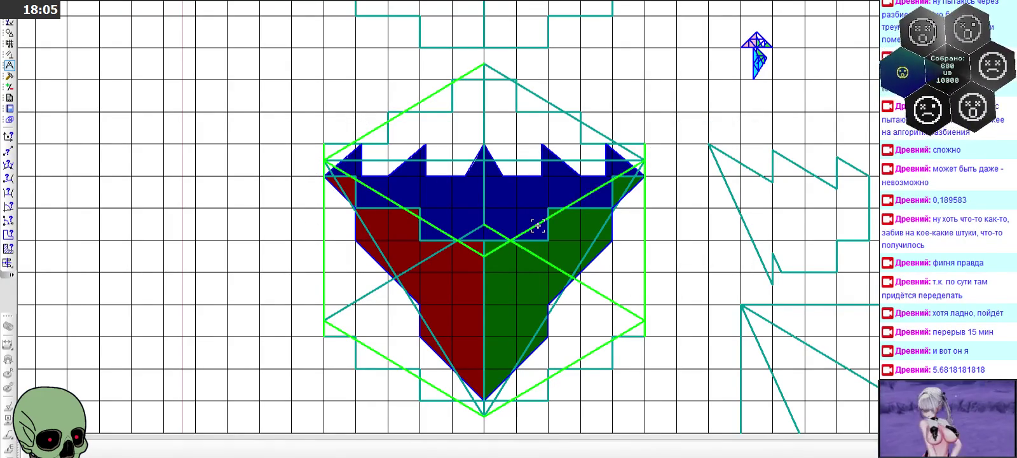
click(553, 100)
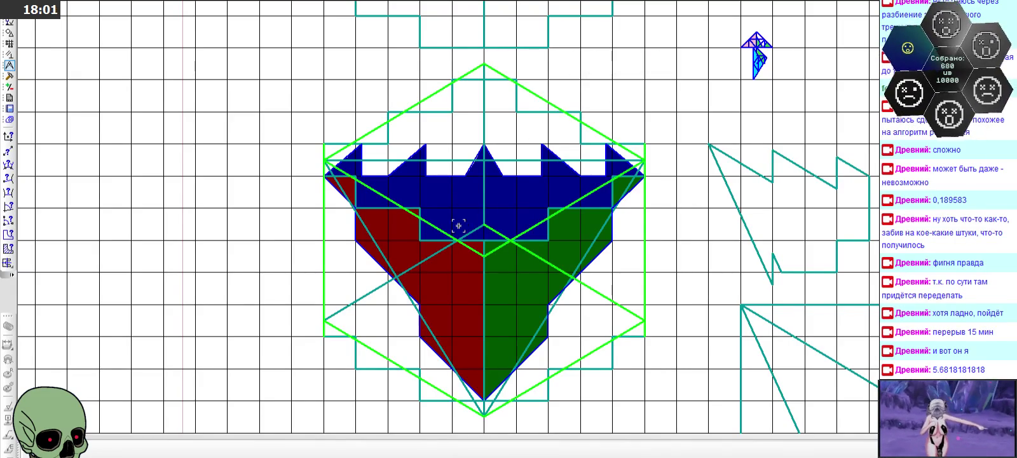
click(370, 293)
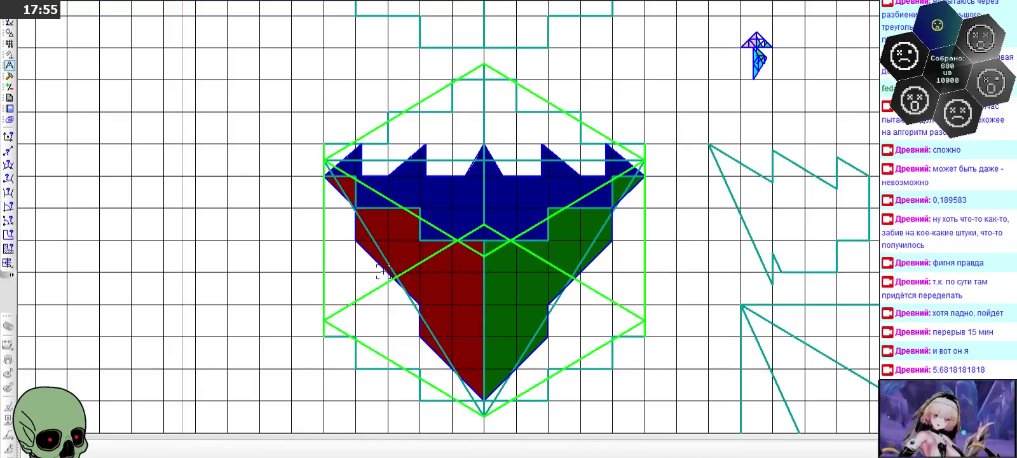
- Close the outline at the upper left with a vertical and a horizontal segment
scroll(319, 155, up, 1)
scroll(323, 136, up, 1)
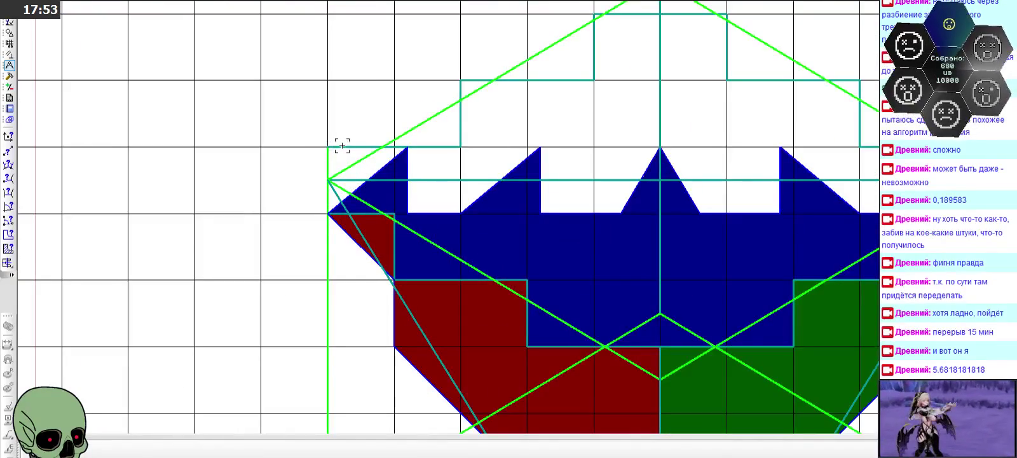
click(460, 80)
click(594, 81)
scroll(593, 68, down, 2)
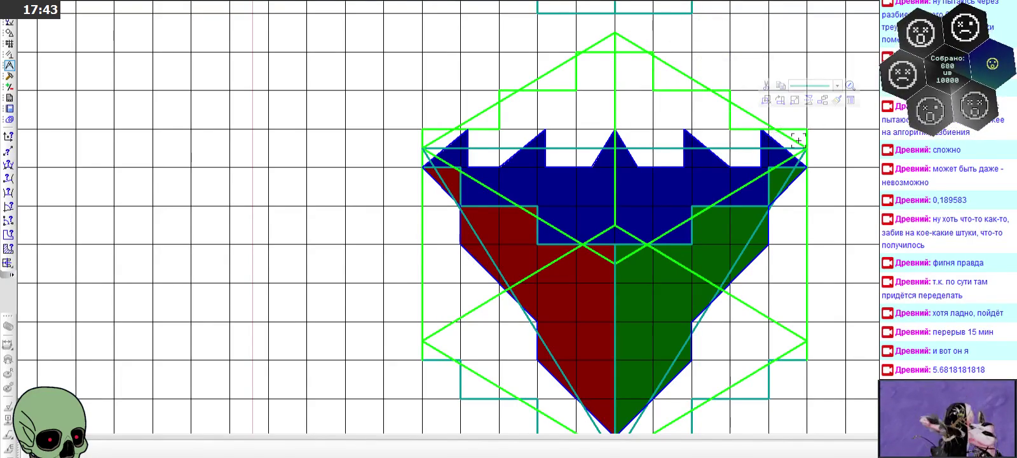
scroll(642, 112, down, 2)
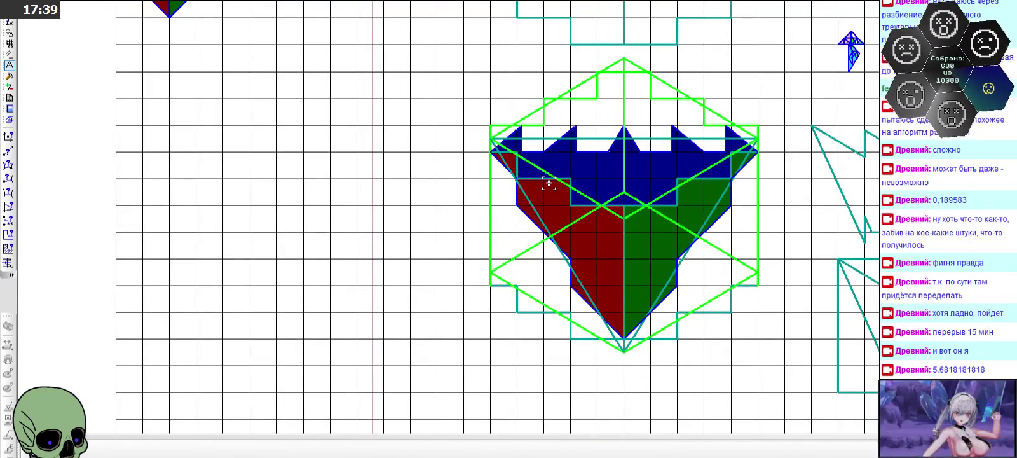
scroll(517, 155, up, 2)
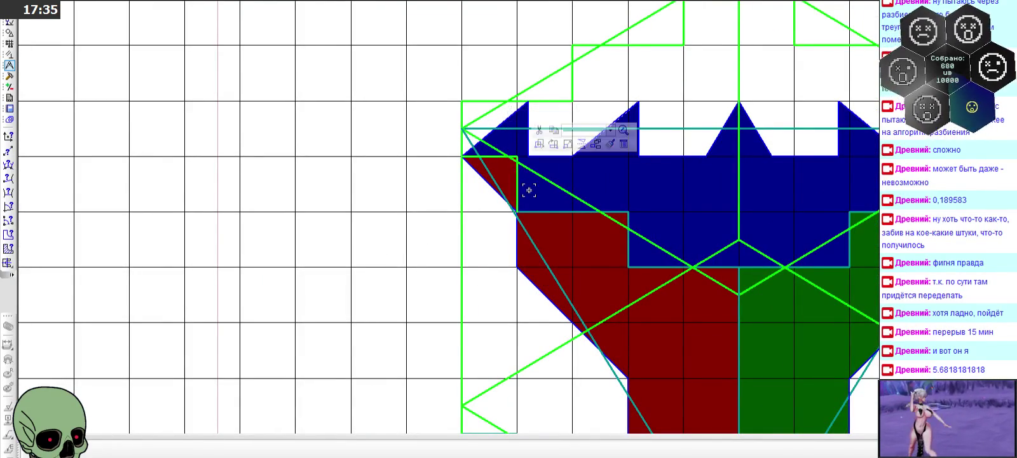
mouse_move(757, 268)
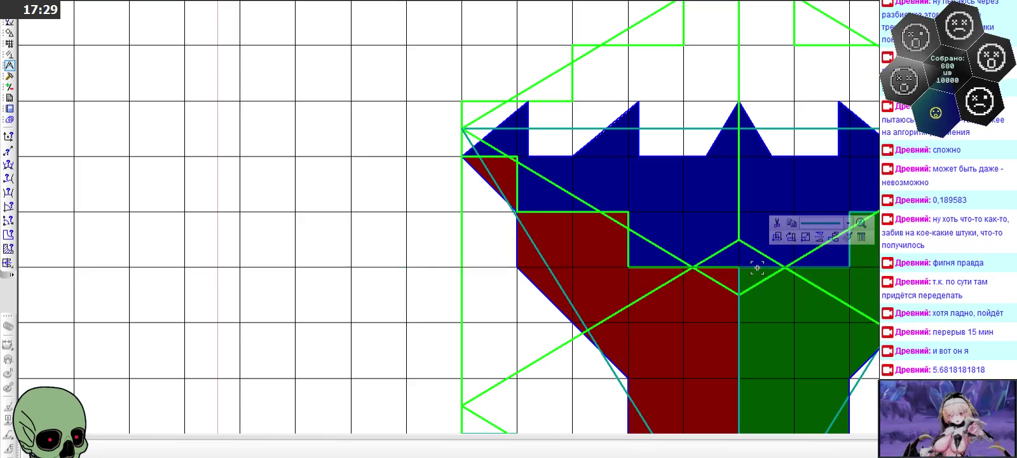
- Fill the crown's top blue band with bright green
scroll(778, 267, up, 2)
scroll(778, 268, up, 1)
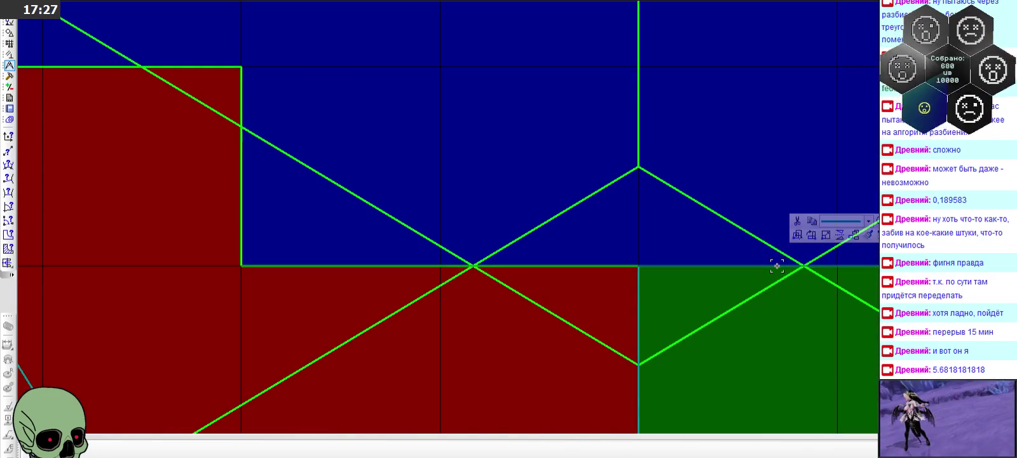
click(625, 246)
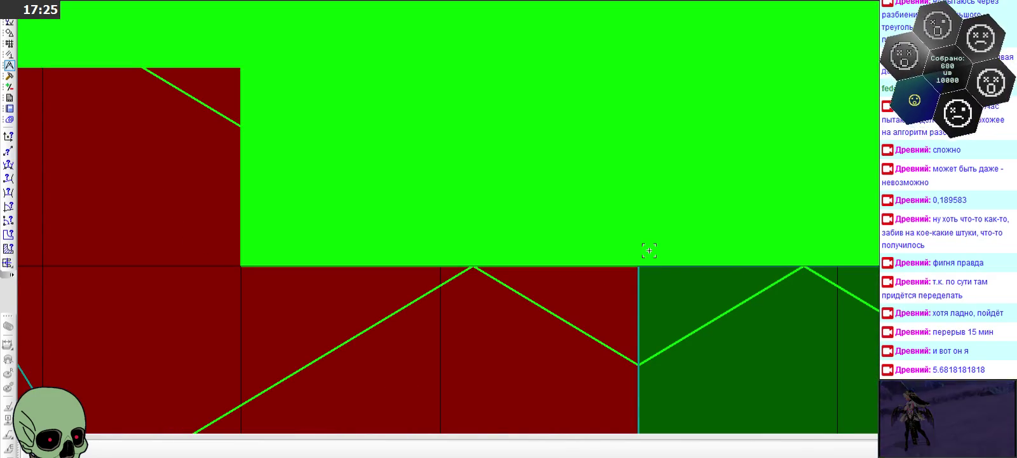
click(634, 244)
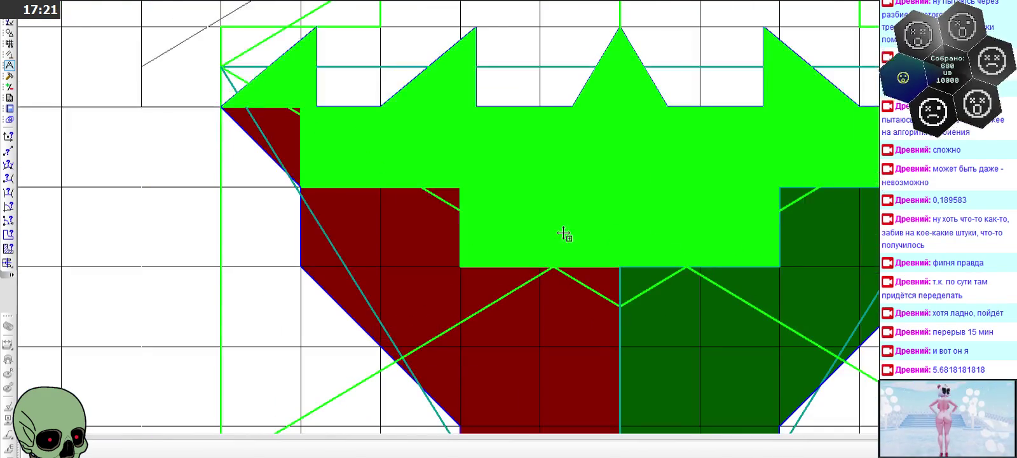